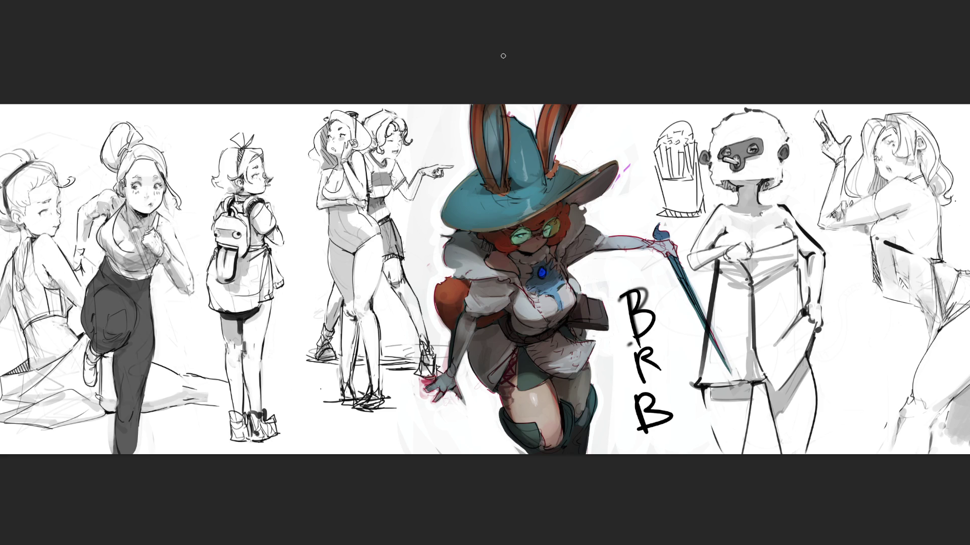
Step: Undo a test zigzag stroke and the BRB lettering strokes from the sketch sheet
mouse_move(417, 148)
left_mouse_down()
mouse_move(292, 309)
mouse_move(418, 345)
left_mouse_up()
key("ctrl+z")
key("ctrl+z")
key("ctrl+z")
key("ctrl+z")
key("ctrl+z")
key("ctrl+z")
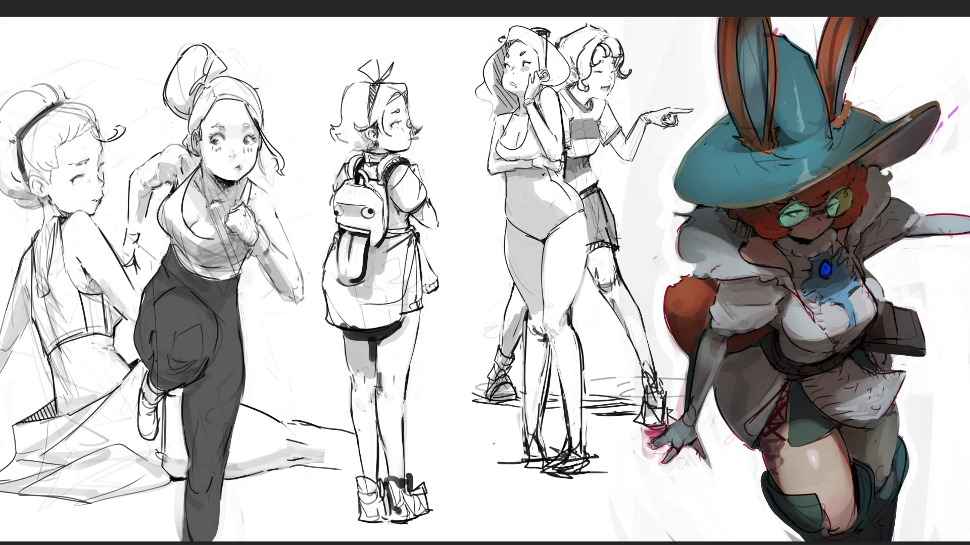
Step: Shade the leotard girl's belly, undoing and then restoring the stroke
left_click_drag(524, 186, 524, 201)
key("ctrl+z")
key("ctrl+z")
key("ctrl+shift+z")
Step: Refine the leotard girl's hip and thigh outline and build up grey shading around her knee
left_click_drag(508, 233, 510, 273)
left_click_drag(507, 253, 509, 260)
mouse_move(535, 321)
left_mouse_down()
mouse_move(533, 444)
mouse_move(539, 318)
mouse_move(552, 345)
mouse_move(556, 418)
left_mouse_up()
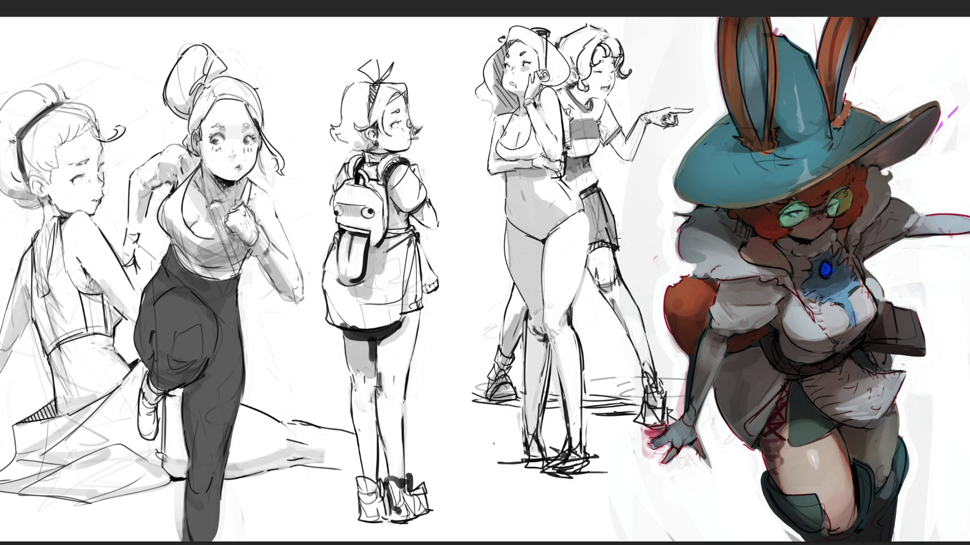
Step: Redraw the pointing girl's chin, neck line and cheek with small dark strokes
left_click_drag(574, 83, 586, 98)
left_click_drag(567, 77, 575, 83)
mouse_move(574, 68)
left_mouse_down()
mouse_move(585, 76)
mouse_move(587, 101)
left_mouse_up()
Step: Lasso and transform the pointing hand, commit and deselect it, then darken the bracelet lines
mouse_move(676, 136)
left_mouse_down()
mouse_move(706, 109)
mouse_move(644, 104)
mouse_move(637, 121)
mouse_move(659, 136)
left_mouse_up()
key("ctrl+t")
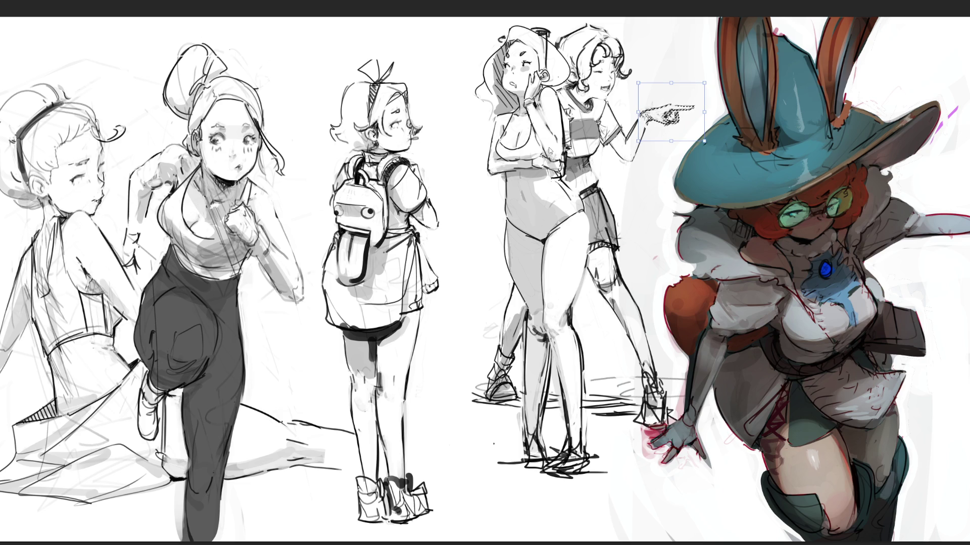
key("Return")
key("ctrl+d")
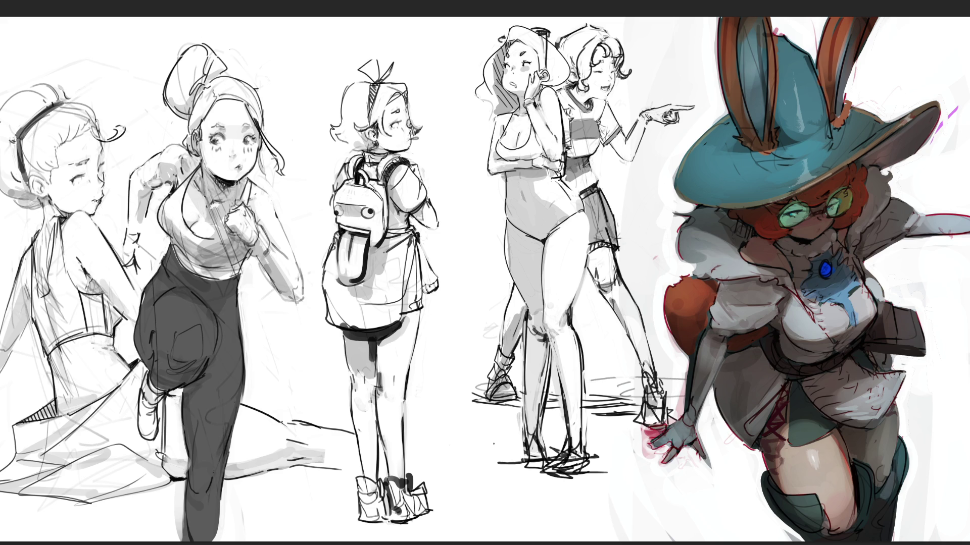
left_click_drag(639, 116, 644, 127)
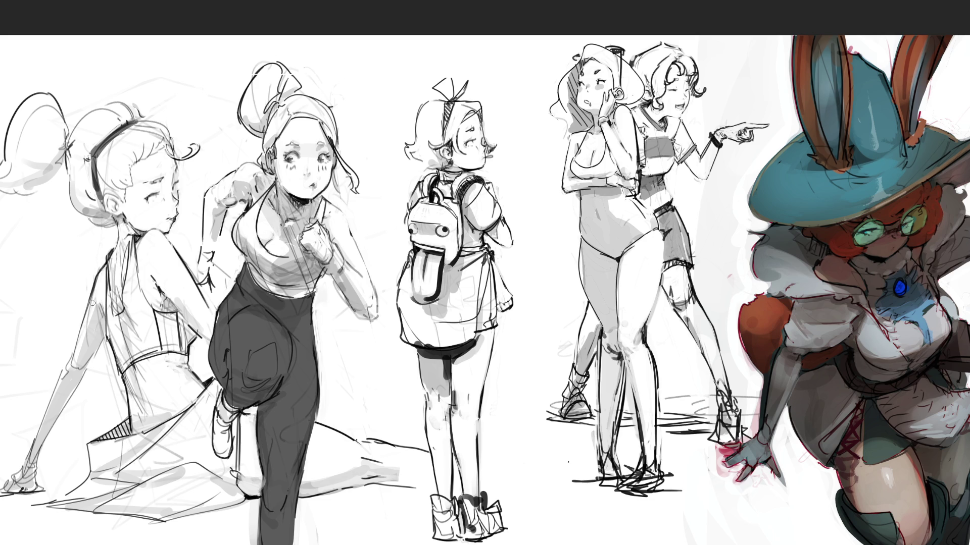
Step: Repaint the grey shading on the left sitting girl's arm a little lighter
mouse_move(91, 314)
left_mouse_down()
mouse_move(83, 339)
mouse_move(92, 314)
left_mouse_up()
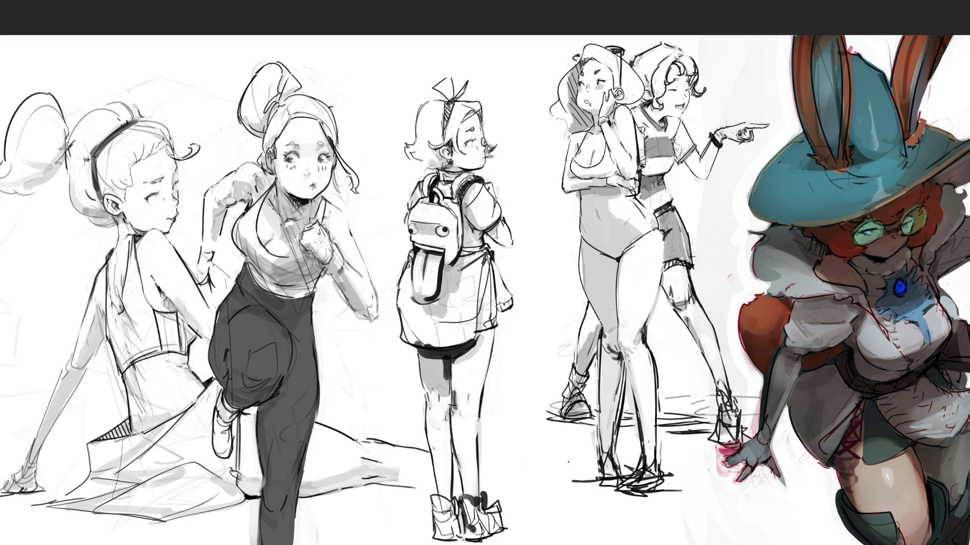
Step: Lasso the left ponytailed girl's head, scale it down slightly, nudge it lower and commit
mouse_move(173, 101)
left_mouse_down()
mouse_move(138, 81)
mouse_move(0, 202)
mouse_move(81, 236)
mouse_move(124, 222)
mouse_move(179, 244)
mouse_move(217, 127)
mouse_move(174, 97)
left_mouse_up()
key("ctrl+t")
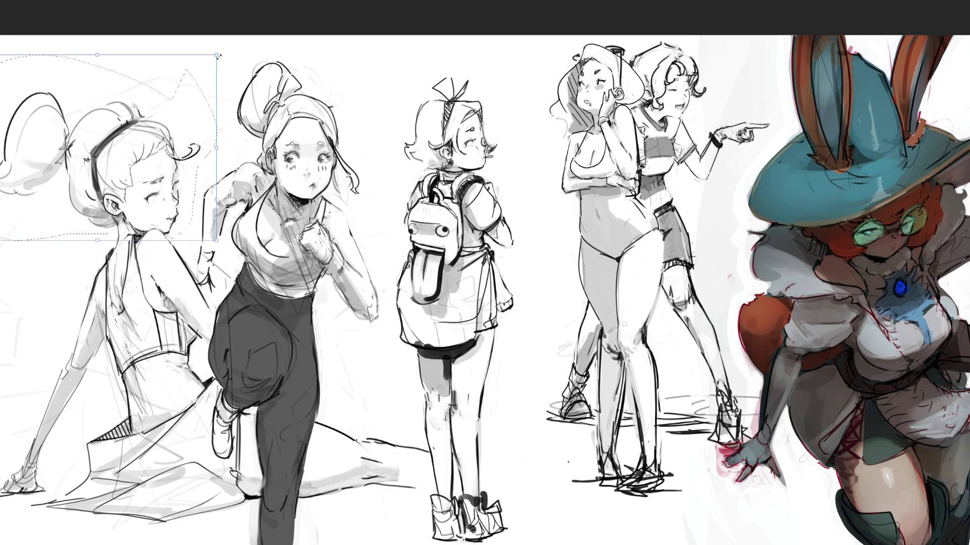
left_click_drag(217, 54, 197, 77)
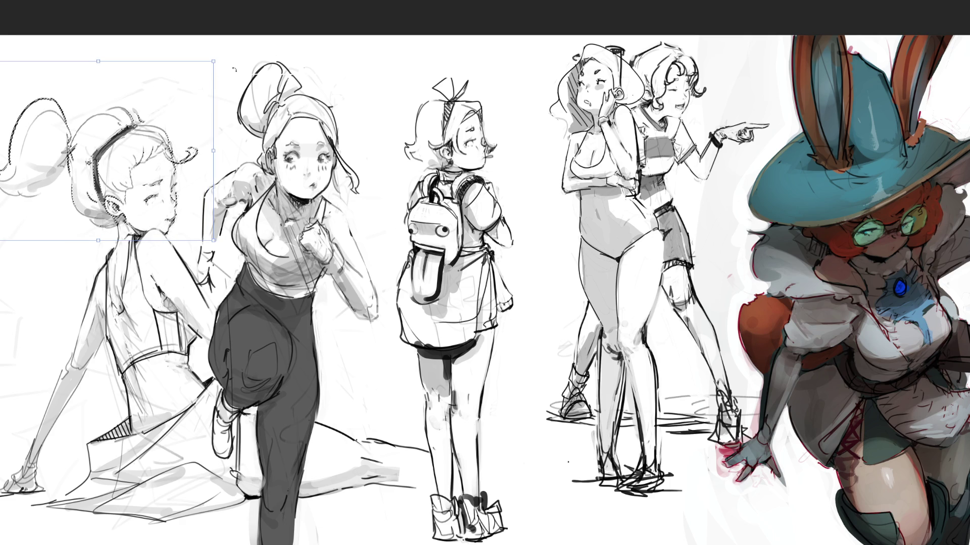
left_click_drag(209, 57, 204, 73)
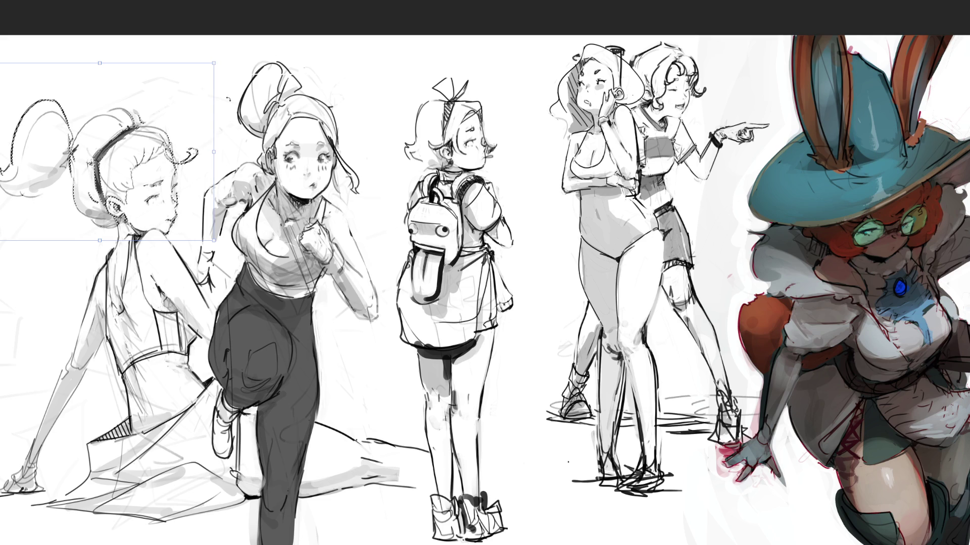
key("Return")
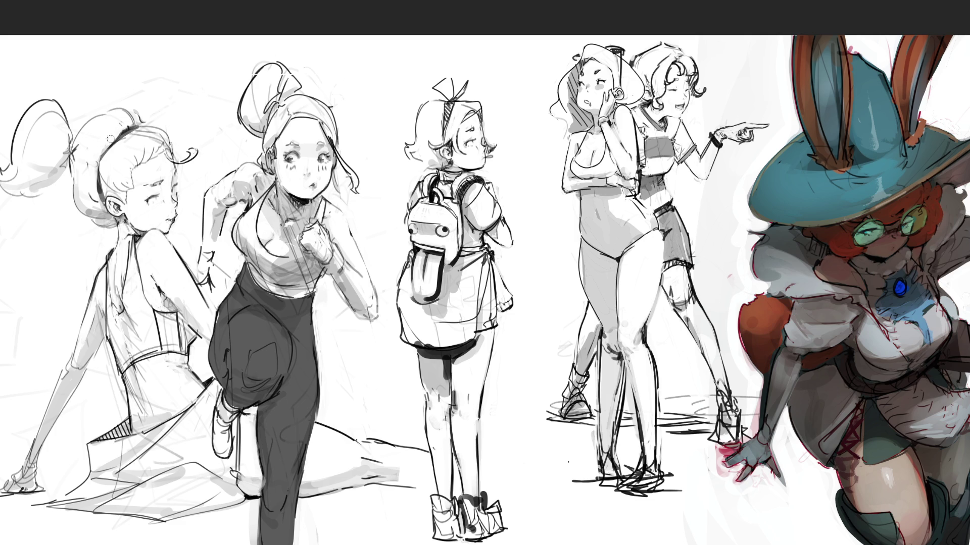
Step: Ink the headband and head outline, undoing too-thick strokes on the bun, headband and ponytail
left_click_drag(75, 142, 115, 113)
left_click_drag(126, 105, 143, 120)
key("ctrl+z")
left_click_drag(148, 119, 174, 140)
key("ctrl+z")
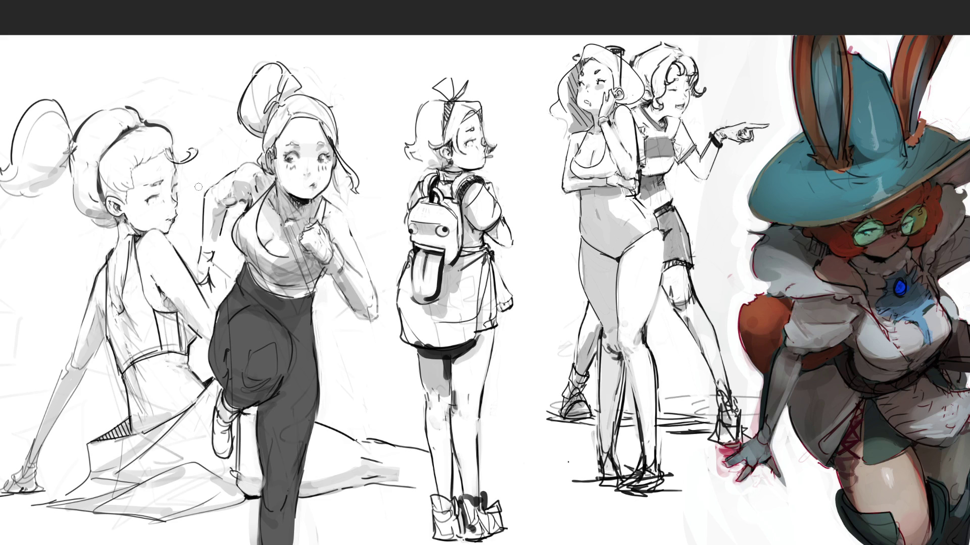
mouse_move(65, 178)
left_mouse_down()
mouse_move(70, 217)
mouse_move(98, 233)
left_mouse_up()
key("ctrl+z")
key("ctrl+z")
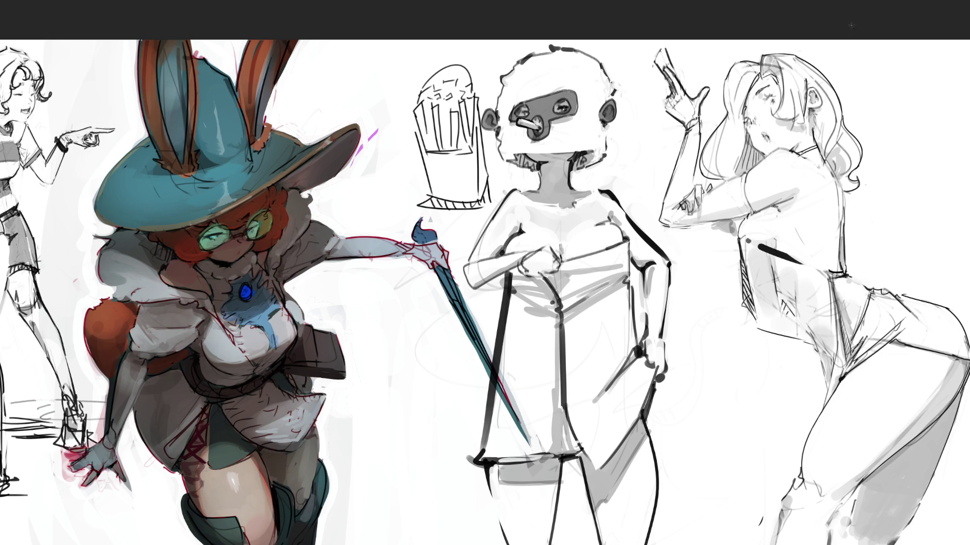
Step: Darken the right girl's hair curl, strands, hairline, neck and shoulder lines
left_click_drag(842, 107, 861, 149)
left_click_drag(842, 115, 859, 140)
mouse_move(720, 176)
left_mouse_down()
mouse_move(732, 182)
mouse_move(699, 184)
mouse_move(717, 176)
mouse_move(718, 197)
mouse_move(705, 195)
mouse_move(723, 194)
mouse_move(701, 198)
left_mouse_up()
key("ctrl+z")
Step: Try diagonal and open mouth lines on the right girl's face, then add a shoulder line
key("ctrl+z")
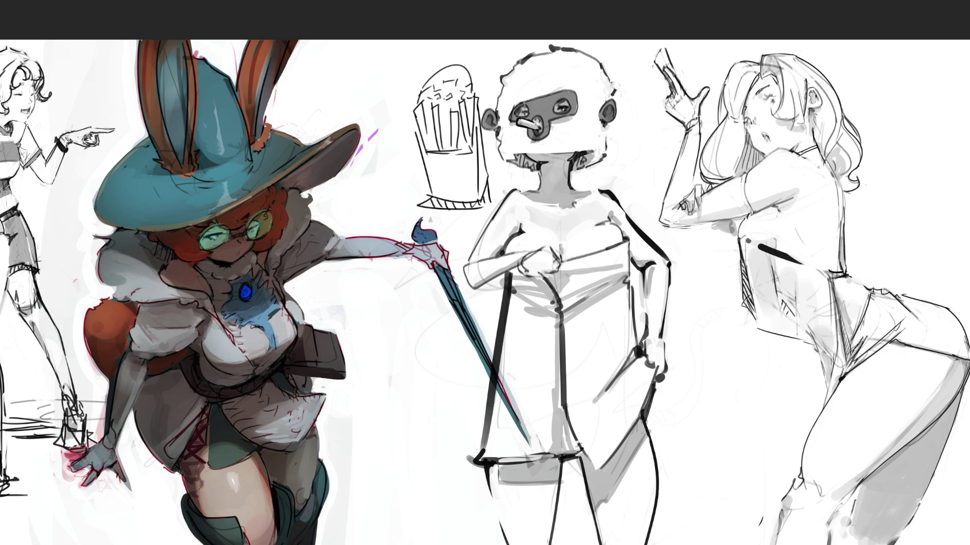
left_click_drag(773, 151, 748, 172)
left_click_drag(745, 105, 744, 114)
left_click_drag(804, 81, 805, 90)
left_click_drag(764, 136, 778, 124)
key("ctrl+z")
key("ctrl+z")
mouse_move(777, 124)
left_mouse_down()
mouse_move(768, 136)
mouse_move(785, 139)
mouse_move(780, 132)
left_mouse_up()
key("ctrl+z")
key("ctrl+z")
key("ctrl+z")
key("ctrl+z")
left_click_drag(780, 203, 794, 197)
Step: Ink the right girl's torso edge, then undo the thin extension and the dark torso stroke
left_click_drag(737, 242, 744, 283)
key("ctrl+z")
left_click_drag(737, 243, 741, 275)
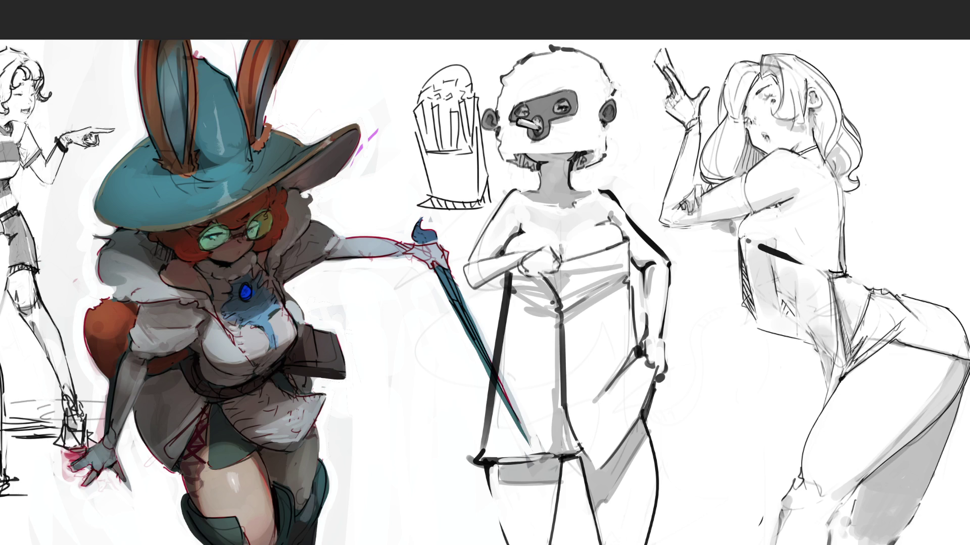
left_click_drag(742, 237, 758, 244)
left_click_drag(748, 237, 829, 271)
key("ctrl+z")
key("ctrl+z")
key("ctrl+z")
key("ctrl+z")
key("ctrl+z")
key("ctrl+z")
left_click_drag(800, 226, 792, 240)
key("ctrl+z")
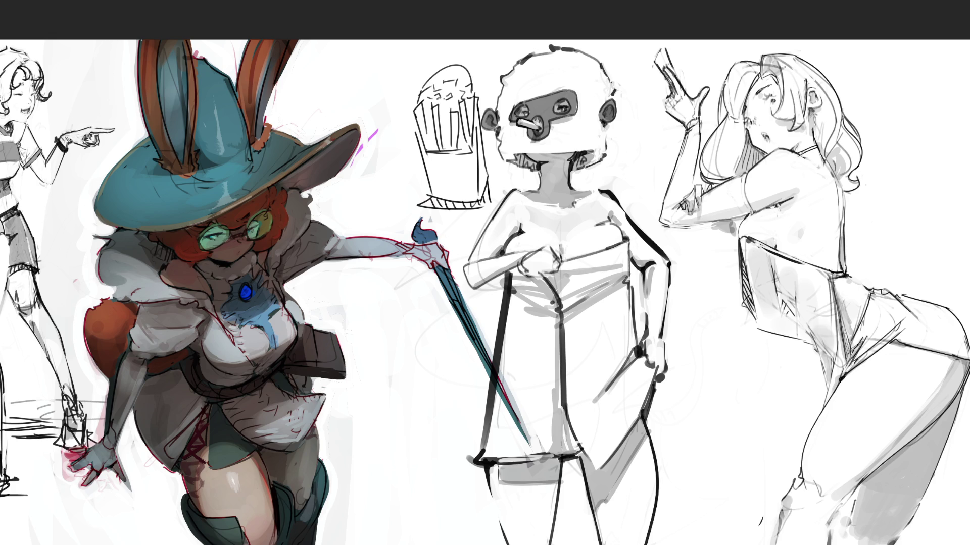
Step: Outline the right girl's ear and jaw and undo the trial dark hair strand strokes
left_click_drag(782, 61, 794, 87)
key("ctrl+z")
key("ctrl+z")
key("ctrl+z")
key("ctrl+z")
key("ctrl+z")
key("ctrl+z")
key("ctrl+z")
key("ctrl+z")
left_click_drag(812, 109, 820, 140)
key("ctrl+z")
key("ctrl+z")
key("ctrl+z")
key("ctrl+z")
Step: Rework the ear and jaw outline and add short lines marking the right girl's hip, waist and hip crease
left_click_drag(811, 109, 821, 150)
key("ctrl+z")
key("ctrl+z")
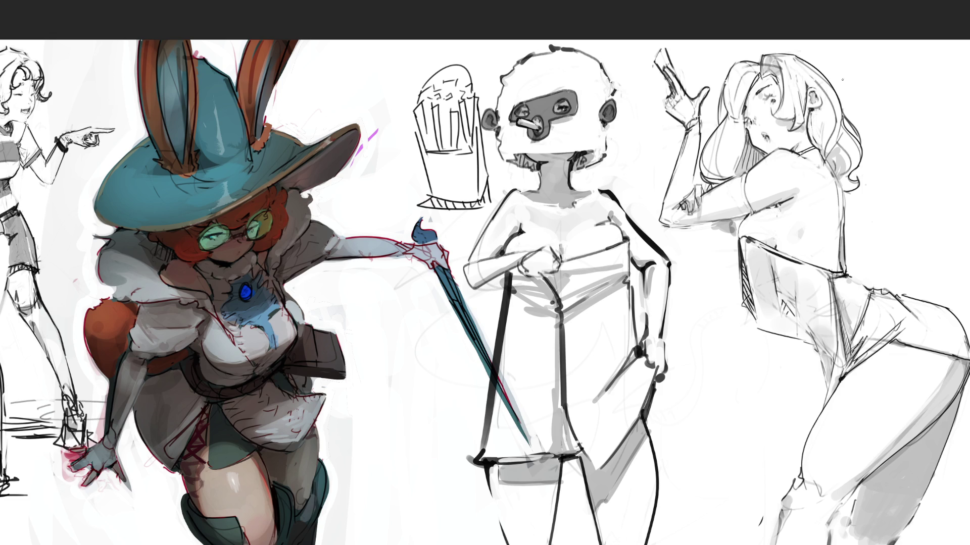
key("ctrl+z")
left_click_drag(874, 287, 883, 290)
left_click_drag(911, 325, 897, 339)
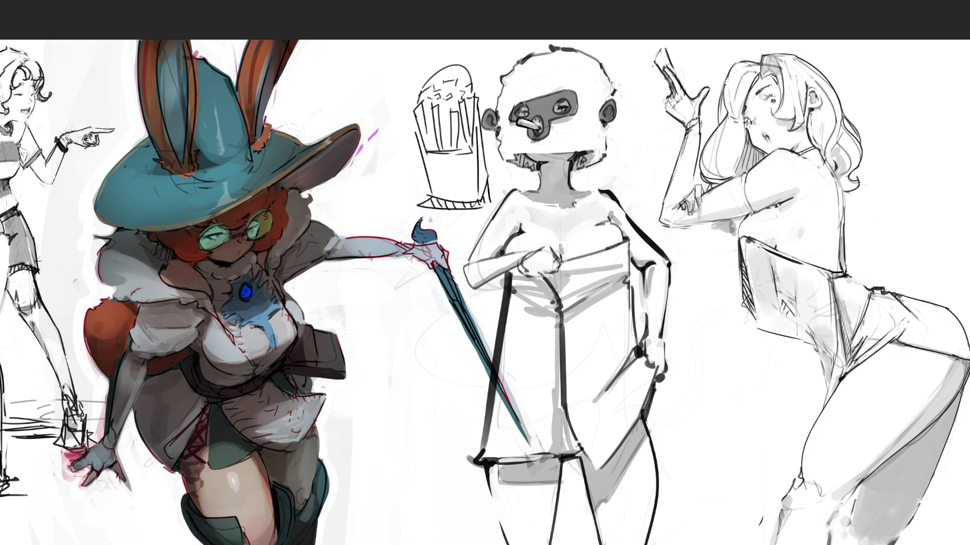
mouse_move(871, 323)
left_mouse_down()
mouse_move(850, 343)
mouse_move(865, 316)
left_mouse_up()
key("ctrl+z")
left_click_drag(832, 280, 833, 291)
left_click_drag(851, 352, 845, 366)
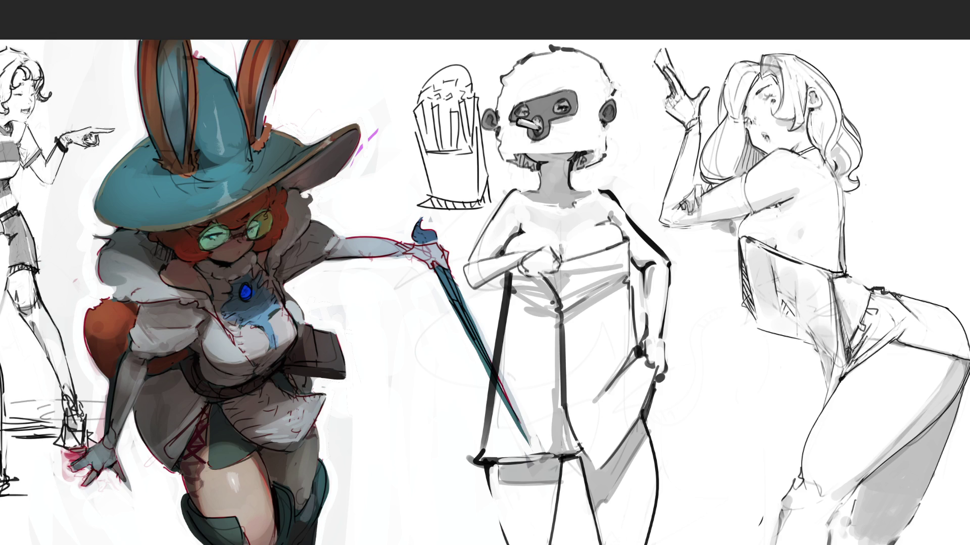
Step: Draw two dark contour lines down the posing figure's lower leg
left_click_drag(844, 503, 815, 544)
left_click_drag(838, 505, 818, 544)
left_click_drag(780, 511, 763, 544)
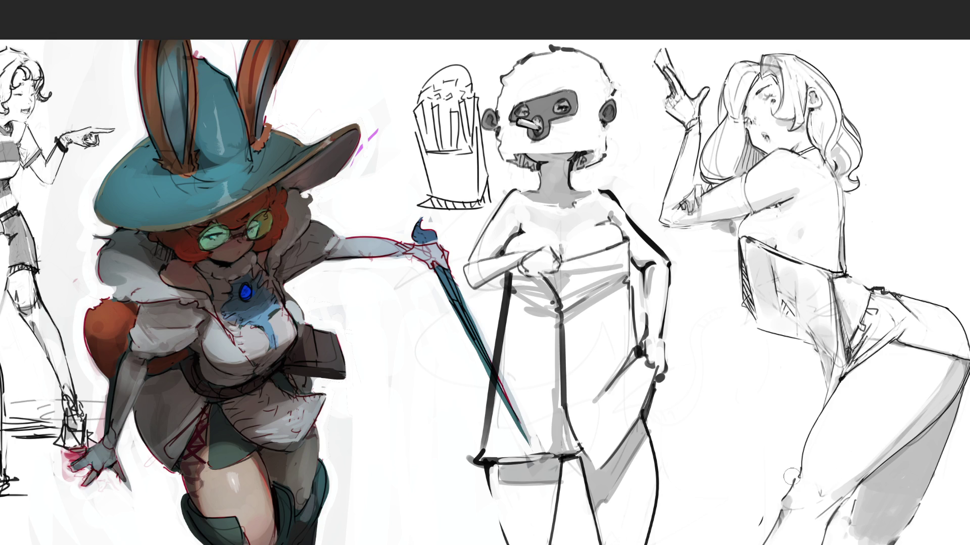
Step: Add light grey shading to the right figure's leg and rework the diagonal thigh stroke
left_click(773, 507)
mouse_move(785, 527)
left_mouse_down()
mouse_move(800, 510)
mouse_move(783, 533)
mouse_move(798, 520)
left_mouse_up()
left_click_drag(887, 393, 852, 423)
key("ctrl+z")
left_click_drag(874, 381, 844, 438)
left_click_drag(882, 372, 835, 433)
Step: Erase and redraw the raised hand's thumb, ink the gun hand's edges, and undo a stray stroke
mouse_move(705, 91)
left_mouse_down()
mouse_move(696, 79)
mouse_move(709, 65)
left_mouse_up()
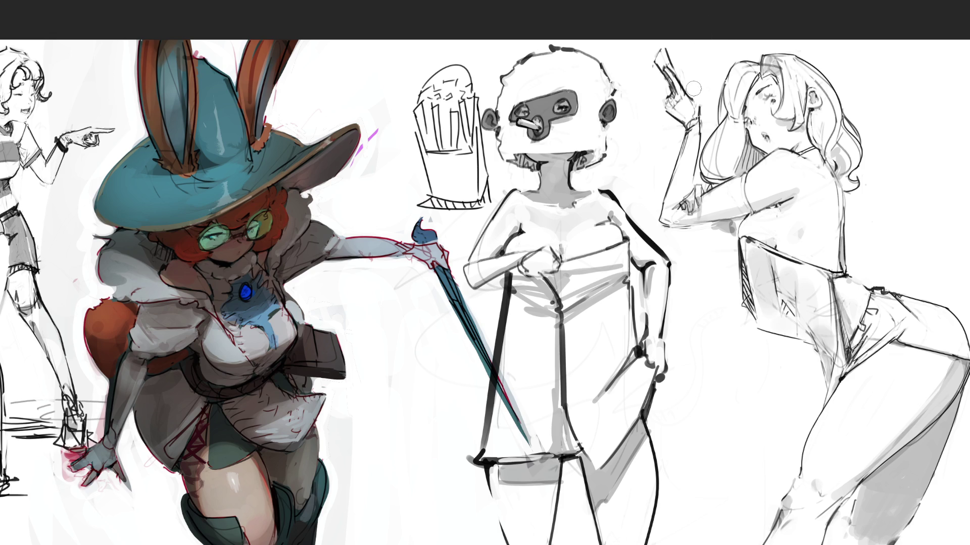
left_click_drag(681, 84, 699, 103)
left_click_drag(696, 94, 703, 106)
left_click_drag(664, 63, 671, 71)
mouse_move(656, 61)
left_mouse_down()
mouse_move(671, 41)
mouse_move(680, 81)
left_mouse_up()
key("ctrl+z")
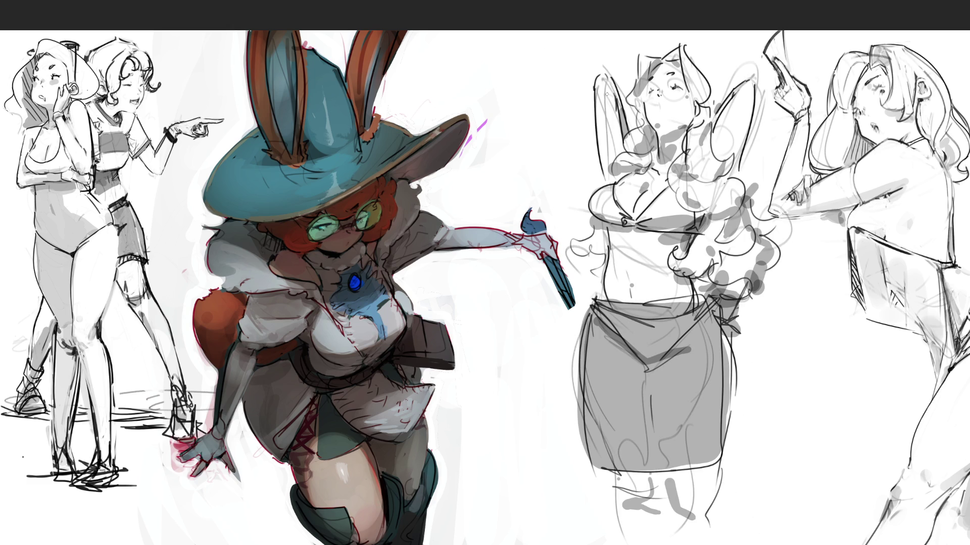
Step: Ink both raised arms in thick dark lines and redraw the hair edge and head top
left_click_drag(601, 73, 605, 177)
key("ctrl+z")
mouse_move(603, 73)
left_mouse_down()
mouse_move(613, 144)
mouse_move(632, 66)
mouse_move(606, 146)
left_mouse_up()
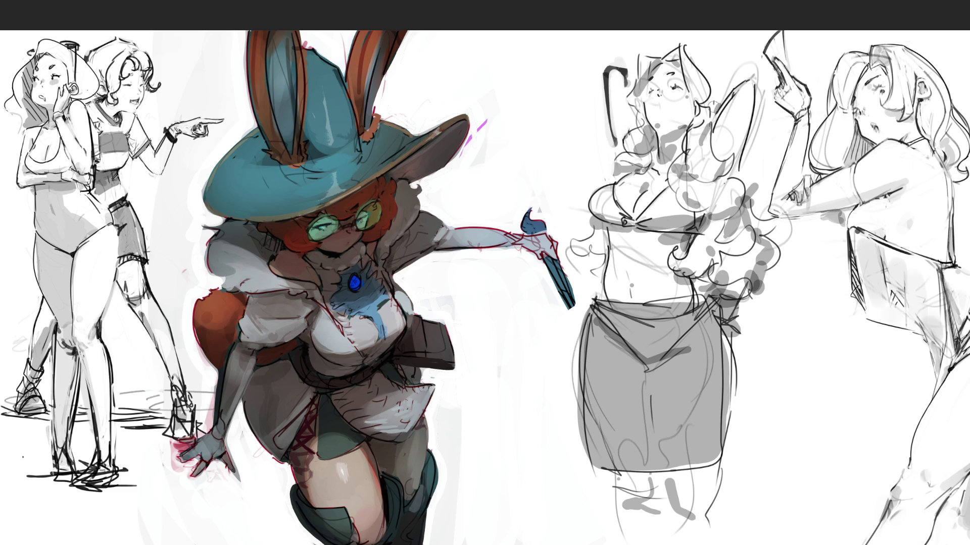
mouse_move(714, 103)
left_mouse_down()
mouse_move(750, 77)
mouse_move(738, 170)
mouse_move(751, 85)
mouse_move(745, 126)
mouse_move(721, 131)
mouse_move(734, 89)
mouse_move(716, 123)
mouse_move(727, 99)
mouse_move(717, 121)
mouse_move(729, 112)
mouse_move(738, 151)
left_mouse_up()
mouse_move(738, 86)
left_mouse_down()
mouse_move(725, 156)
mouse_move(734, 73)
mouse_move(729, 81)
mouse_move(749, 60)
mouse_move(715, 91)
mouse_move(712, 77)
left_mouse_up()
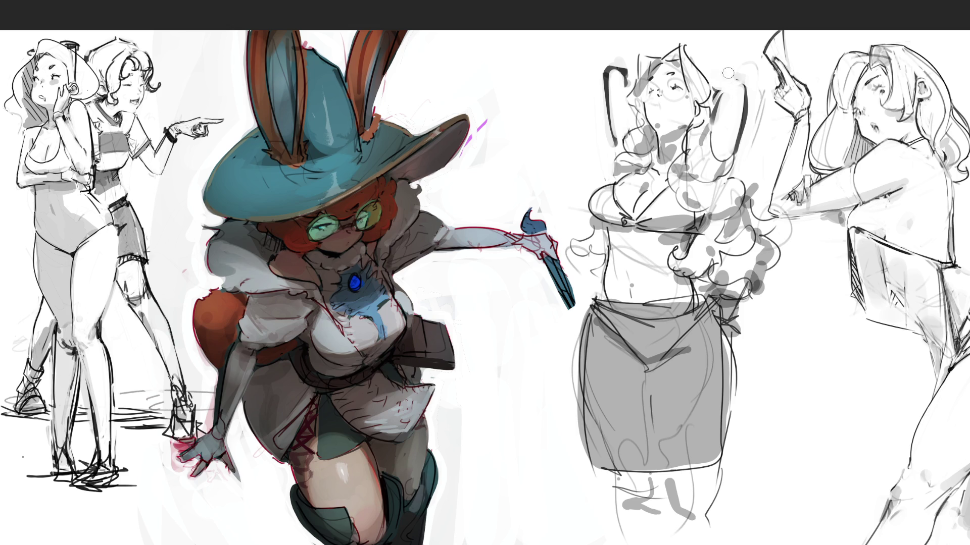
left_click_drag(682, 44, 712, 91)
left_click_drag(691, 40, 656, 55)
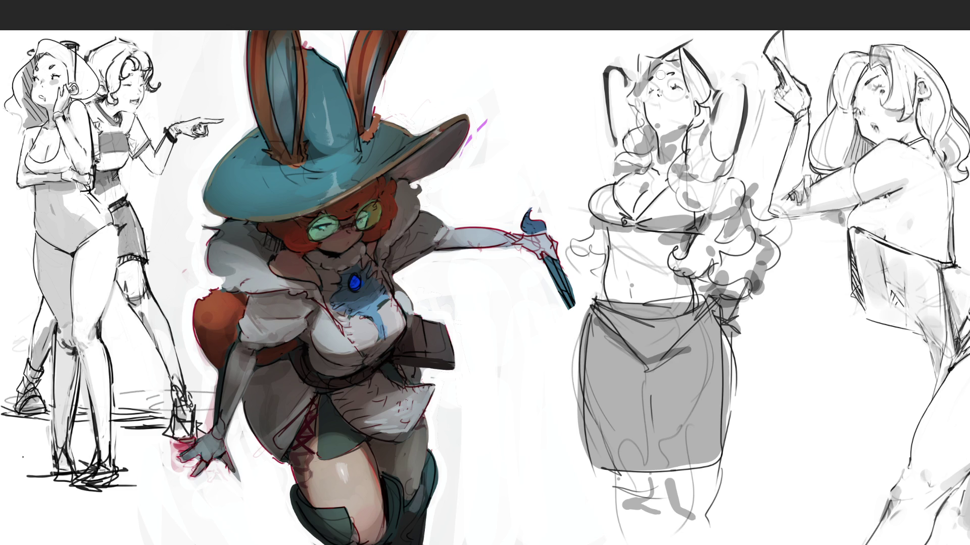
Step: Draw the round glasses lenses and darken the closed eyes behind them
mouse_move(656, 81)
left_mouse_down()
mouse_move(637, 93)
mouse_move(656, 83)
mouse_move(638, 93)
mouse_move(657, 101)
mouse_move(659, 76)
mouse_move(657, 93)
mouse_move(638, 99)
mouse_move(654, 103)
mouse_move(637, 101)
mouse_move(655, 91)
left_mouse_up()
key("ctrl+z")
key("ctrl+z")
key("ctrl+z")
key("ctrl+z")
key("ctrl+z")
mouse_move(669, 99)
left_mouse_down()
mouse_move(695, 89)
mouse_move(647, 99)
mouse_move(657, 102)
mouse_move(653, 81)
mouse_move(639, 100)
mouse_move(683, 77)
mouse_move(674, 95)
mouse_move(693, 90)
mouse_move(695, 101)
left_mouse_up()
left_click_drag(691, 79, 698, 96)
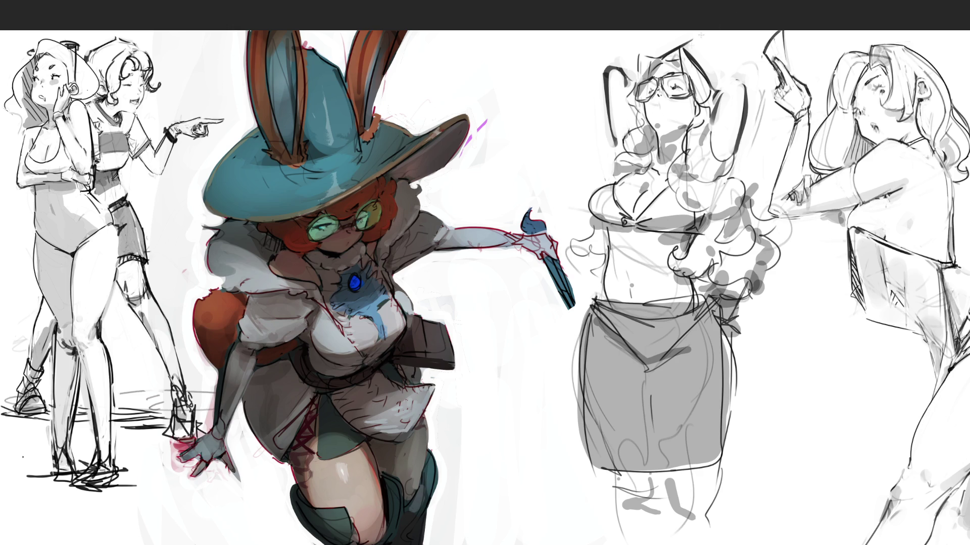
Step: Draw the sketch's mouth, then undo two trial curves above the head and beside the arm
left_click_drag(658, 105, 663, 110)
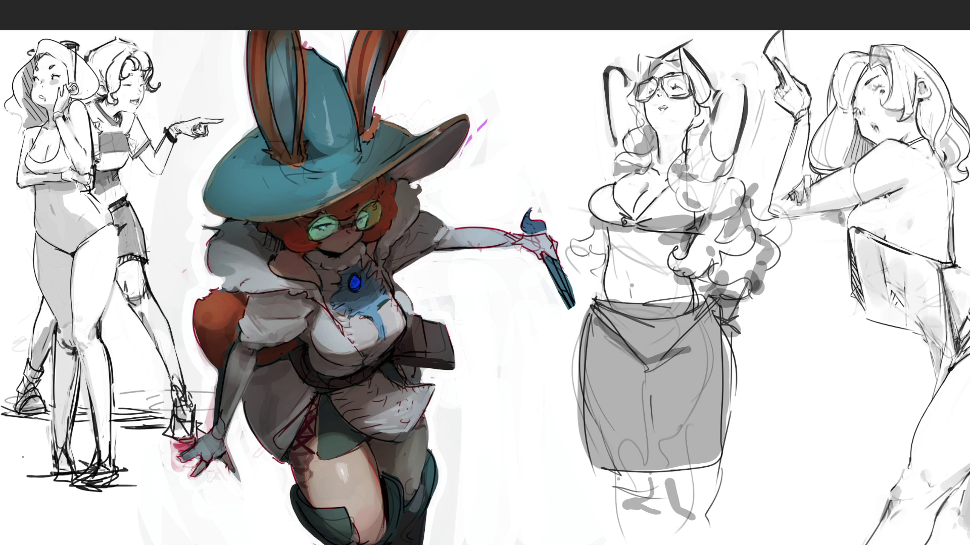
left_click_drag(613, 35, 626, 66)
left_click_drag(749, 35, 756, 75)
key("ctrl+z")
key("ctrl+z")
Step: Add dark strokes and curls along the right raised arm, undoing the extras
mouse_move(713, 94)
left_mouse_down()
mouse_move(726, 163)
mouse_move(742, 154)
mouse_move(738, 163)
left_mouse_up()
mouse_move(737, 161)
left_mouse_down()
mouse_move(735, 171)
mouse_move(759, 172)
mouse_move(737, 212)
left_mouse_up()
key("ctrl+z")
left_click_drag(751, 191, 765, 219)
key("ctrl+z")
Step: Draw curly hair strands from her neck down over the chest to the waist
mouse_move(684, 131)
left_mouse_down()
mouse_move(672, 159)
mouse_move(695, 141)
mouse_move(678, 139)
left_mouse_up()
key("ctrl+z")
key("ctrl+z")
left_click_drag(681, 137, 672, 156)
mouse_move(687, 153)
left_mouse_down()
mouse_move(696, 157)
mouse_move(685, 140)
mouse_move(698, 150)
mouse_move(694, 172)
mouse_move(672, 193)
left_mouse_up()
mouse_move(701, 165)
left_mouse_down()
mouse_move(666, 195)
mouse_move(695, 183)
left_mouse_up()
key("ctrl+z")
key("ctrl+z")
left_click_drag(716, 192, 687, 199)
mouse_move(731, 174)
left_mouse_down()
mouse_move(720, 220)
mouse_move(729, 226)
mouse_move(701, 237)
left_mouse_up()
mouse_move(759, 221)
left_mouse_down()
mouse_move(732, 252)
mouse_move(691, 242)
mouse_move(670, 256)
mouse_move(716, 279)
mouse_move(704, 277)
left_mouse_up()
left_click_drag(748, 245, 741, 261)
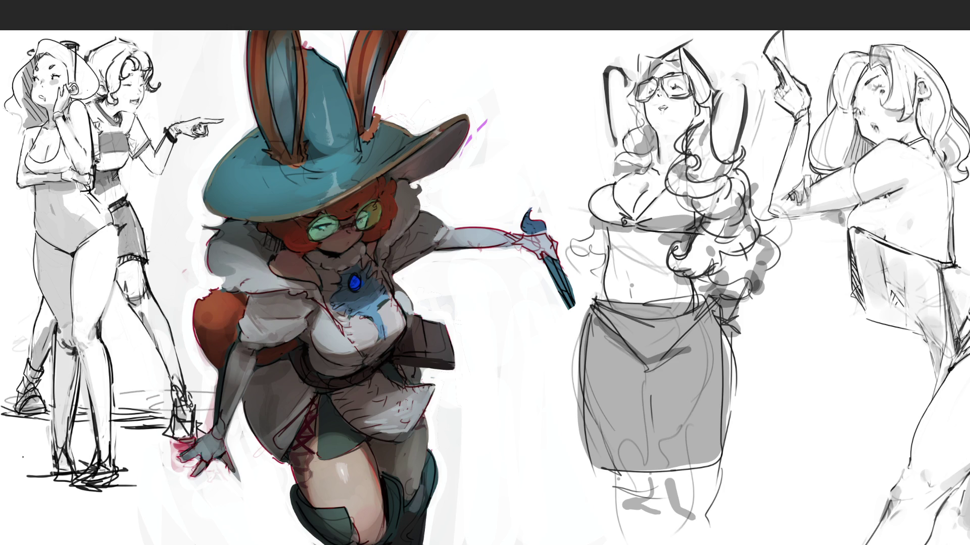
Step: Darken and hatch the right side of the hair, and ink the face's left edge
mouse_move(773, 195)
left_mouse_down()
mouse_move(760, 222)
mouse_move(788, 242)
mouse_move(795, 278)
mouse_move(746, 294)
mouse_move(764, 300)
left_mouse_up()
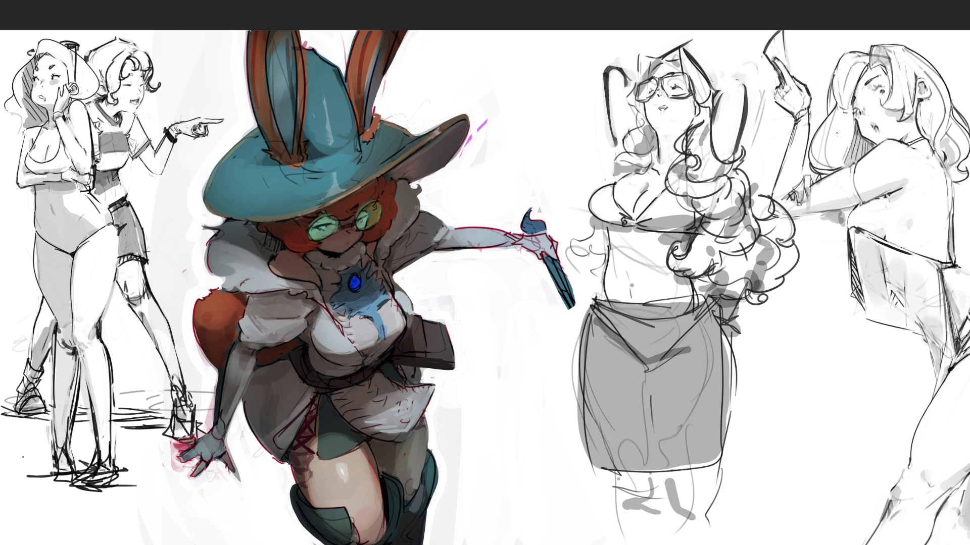
left_click_drag(739, 134, 765, 197)
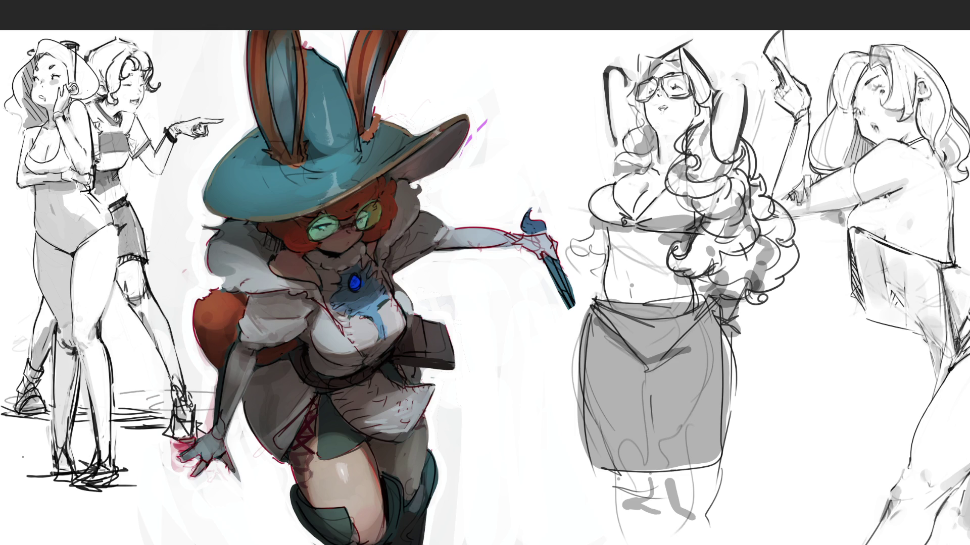
left_click_drag(733, 141, 749, 172)
left_click_drag(744, 166, 763, 192)
mouse_move(641, 106)
left_mouse_down()
mouse_move(632, 135)
mouse_move(650, 135)
mouse_move(627, 135)
left_mouse_up()
Step: Strengthen the face edge beside the glasses, darken the lips, and clean up the neck line
mouse_move(641, 70)
left_mouse_down()
mouse_move(622, 107)
mouse_move(632, 92)
left_mouse_up()
mouse_move(643, 53)
left_mouse_down()
mouse_move(639, 80)
mouse_move(657, 51)
left_mouse_up()
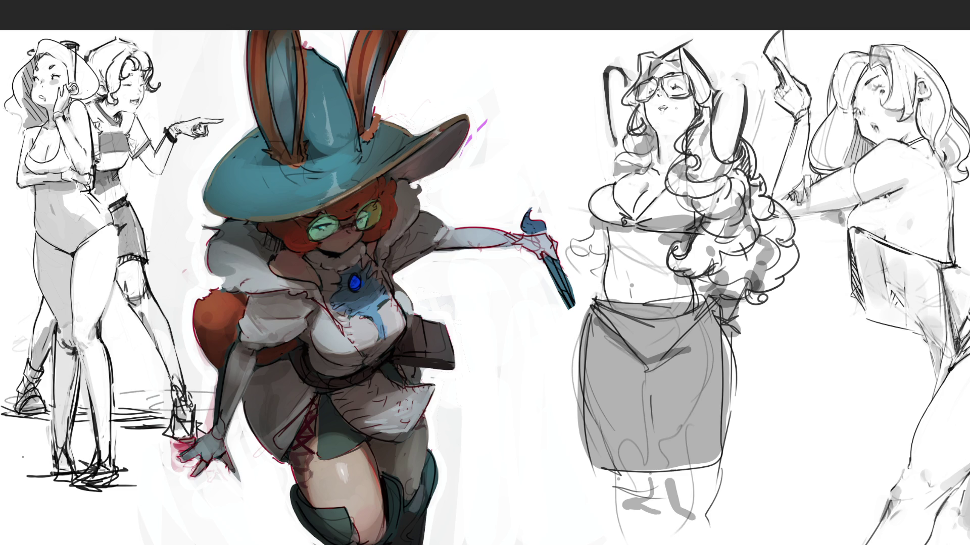
left_click_drag(661, 109, 669, 112)
left_click_drag(661, 152, 653, 161)
left_click_drag(660, 155, 657, 165)
Step: Ink the chest bow and knot details, and restore the outline under the left breast
left_click_drag(623, 226, 635, 227)
left_click_drag(625, 219, 629, 225)
mouse_move(652, 231)
left_mouse_down()
mouse_move(685, 221)
mouse_move(688, 242)
left_mouse_up()
key("ctrl+z")
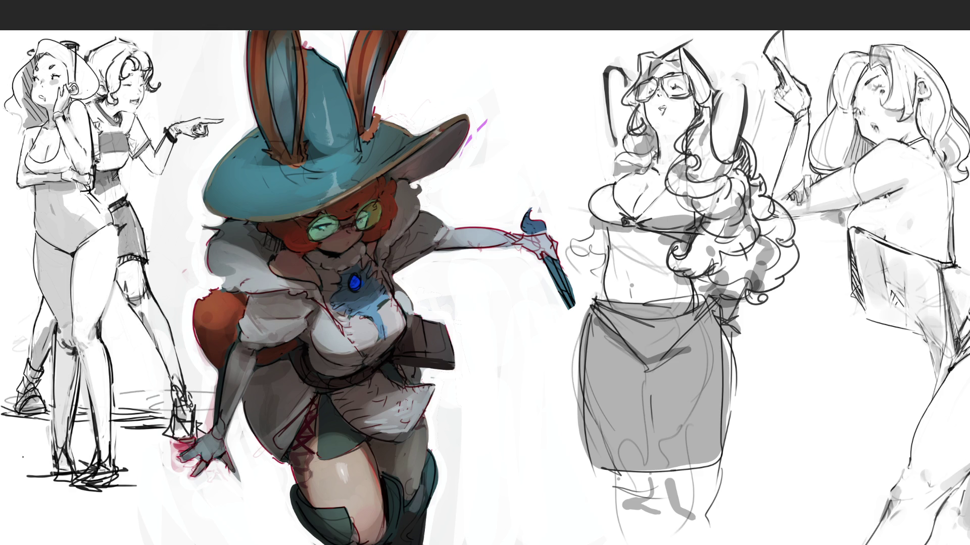
mouse_move(626, 226)
left_mouse_down()
mouse_move(637, 228)
mouse_move(597, 226)
mouse_move(619, 225)
mouse_move(611, 226)
left_mouse_up()
key("ctrl+z")
key("ctrl+z")
key("ctrl+z")
key("ctrl+z")
key("ctrl+z")
key("ctrl+z")
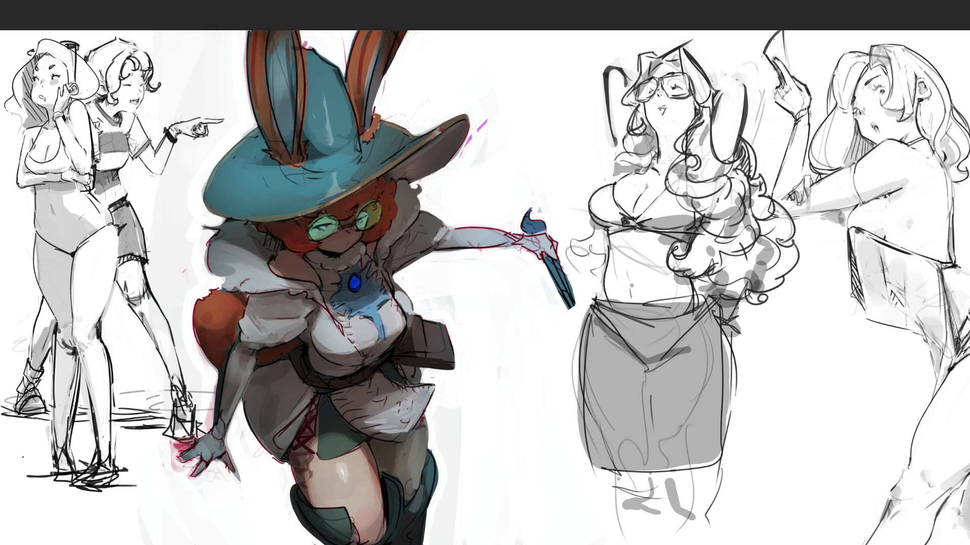
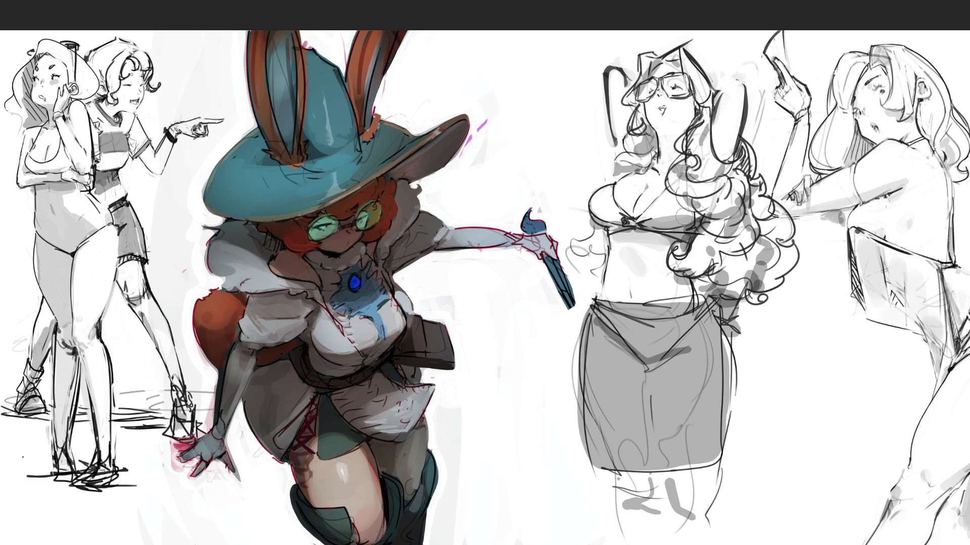
Step: Shade both glasses lenses grey, then undo part of the right lens shading
mouse_move(634, 81)
left_mouse_down()
mouse_move(657, 101)
mouse_move(672, 80)
mouse_move(670, 90)
mouse_move(679, 89)
mouse_move(651, 86)
mouse_move(687, 85)
left_mouse_up()
key("ctrl+z")
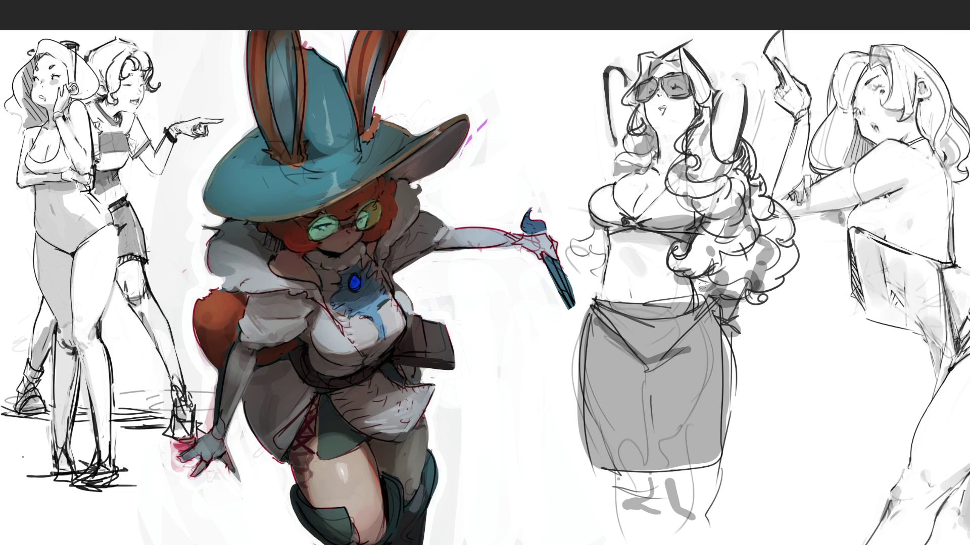
Step: Draw a dark line along the skirt's right edge, undoing and redrawing missteps
mouse_move(693, 279)
left_mouse_down()
mouse_move(737, 367)
mouse_move(717, 482)
left_mouse_up()
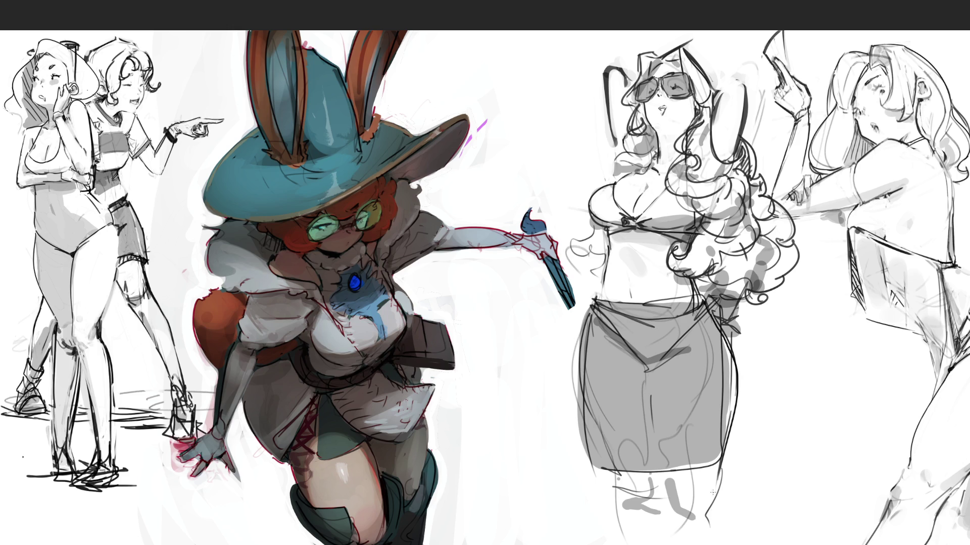
left_click_drag(709, 303, 735, 390)
key("ctrl+z")
key("ctrl+z")
key("ctrl+z")
left_click_drag(707, 304, 740, 375)
mouse_move(708, 305)
left_mouse_down()
mouse_move(731, 356)
mouse_move(734, 421)
left_mouse_up()
key("ctrl+z")
left_click_drag(738, 363, 724, 450)
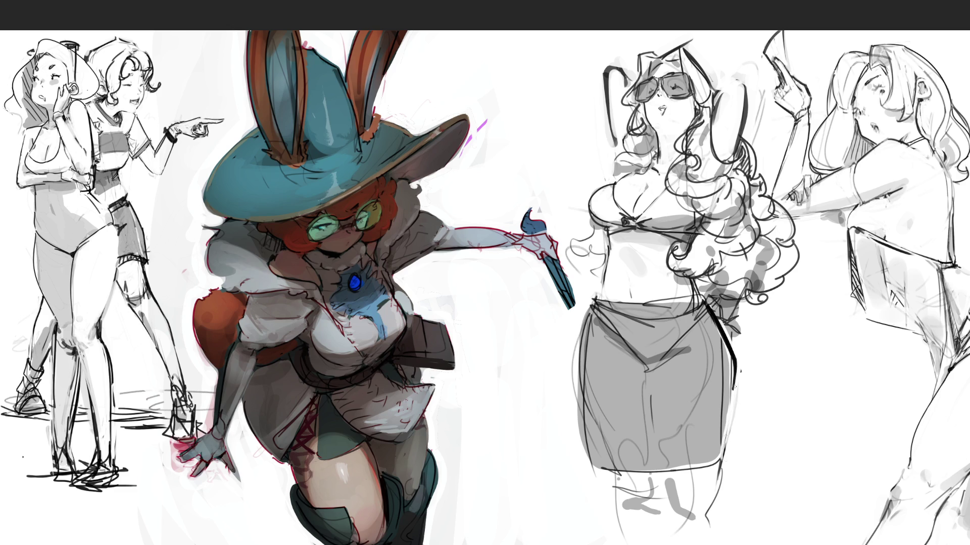
Step: Crisp up the skirt's right edge line with alternating light and thin dark strokes
left_click_drag(723, 340, 721, 430)
left_click_drag(719, 324, 722, 417)
left_click_drag(723, 332, 727, 413)
mouse_move(728, 374)
left_mouse_down()
mouse_move(730, 404)
mouse_move(732, 387)
left_mouse_up()
mouse_move(724, 332)
left_mouse_down()
mouse_move(723, 351)
mouse_move(722, 342)
left_mouse_up()
left_click_drag(733, 360, 733, 370)
mouse_move(723, 335)
left_mouse_down()
mouse_move(723, 411)
mouse_move(726, 345)
mouse_move(732, 373)
left_mouse_up()
left_click_drag(724, 374, 724, 404)
mouse_move(733, 364)
left_mouse_down()
mouse_move(728, 351)
mouse_move(734, 390)
mouse_move(716, 471)
left_mouse_up()
left_click_drag(719, 325, 724, 338)
mouse_move(707, 303)
left_mouse_down()
mouse_move(745, 349)
mouse_move(752, 340)
left_mouse_up()
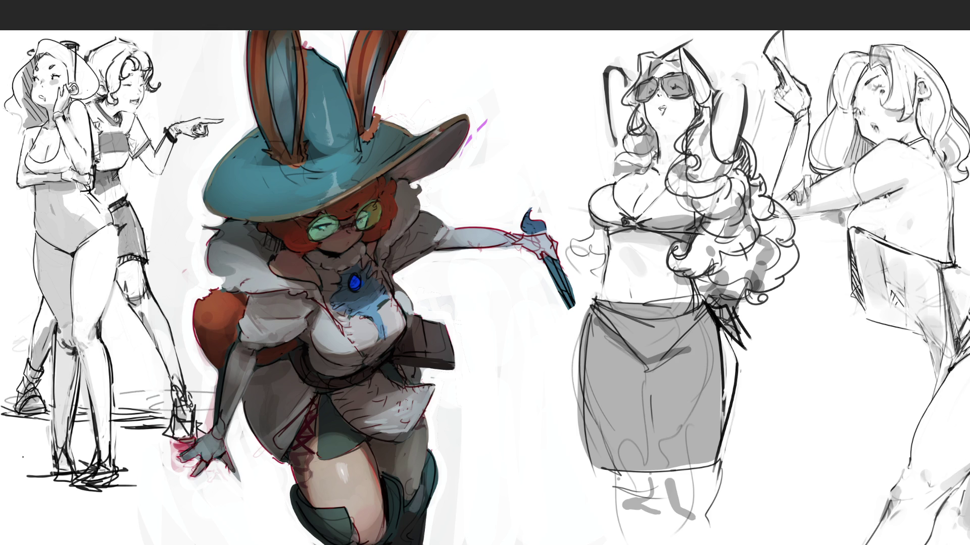
Step: Redraw the waistband line, erase a lighter band along it, and start the skirt's left edge
mouse_move(596, 299)
left_mouse_down()
mouse_move(692, 303)
mouse_move(634, 301)
left_mouse_up()
mouse_move(692, 298)
left_mouse_down()
mouse_move(598, 300)
mouse_move(610, 301)
left_mouse_up()
mouse_move(670, 303)
left_mouse_down()
mouse_move(597, 305)
mouse_move(641, 303)
left_mouse_up()
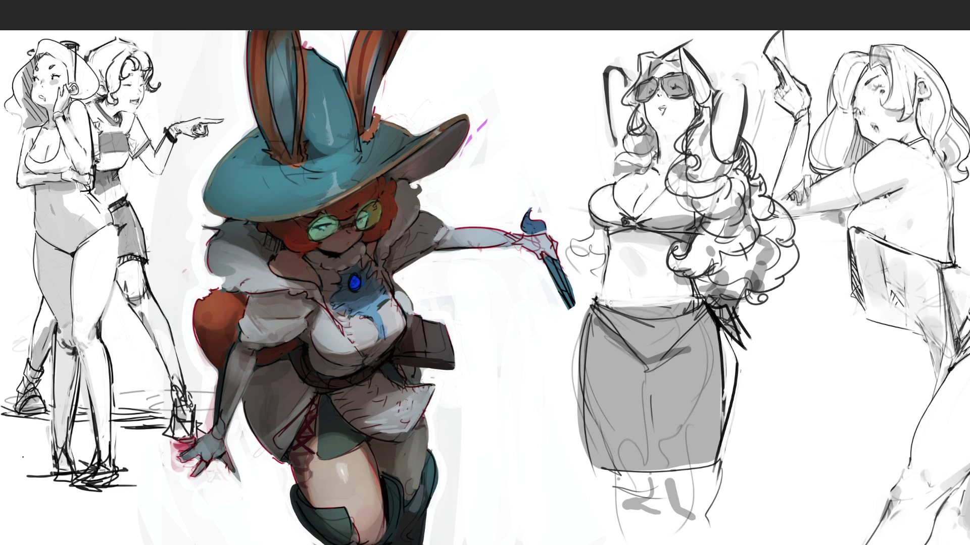
left_click_drag(602, 287, 579, 414)
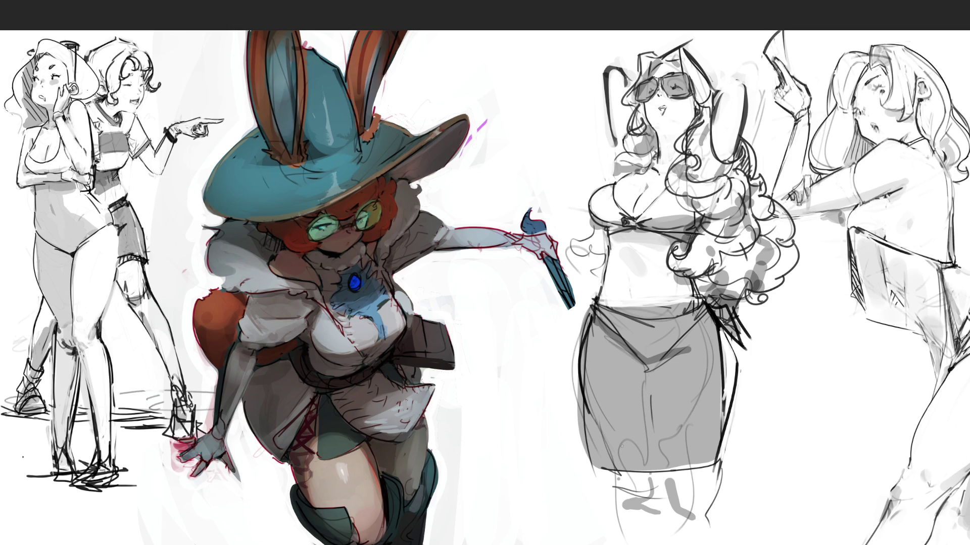
left_click_drag(597, 296, 592, 309)
mouse_move(583, 361)
left_mouse_down()
mouse_move(582, 467)
mouse_move(702, 473)
left_mouse_up()
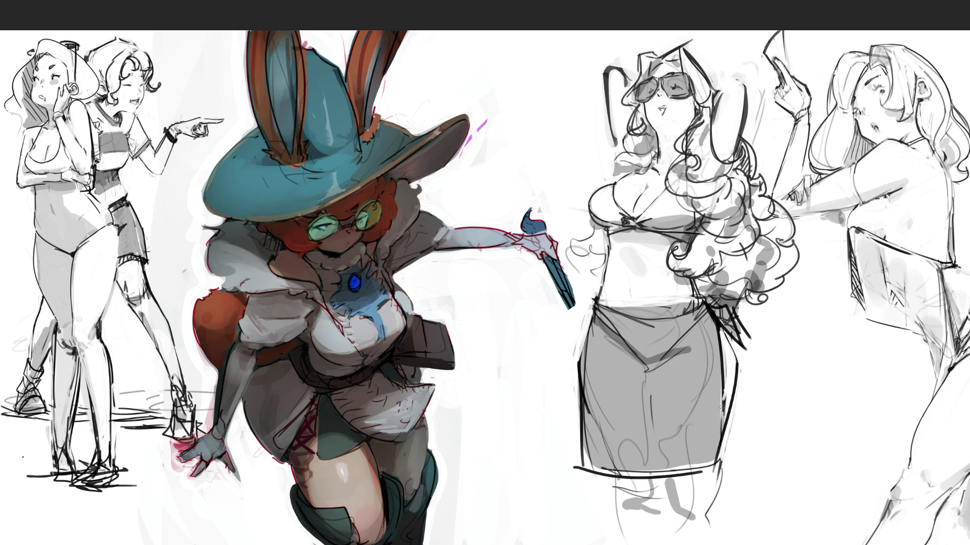
Step: Whiten the skirt's right edge and darken and thicken its left outline
left_click_drag(722, 392, 708, 464)
left_click_drag(726, 410, 714, 459)
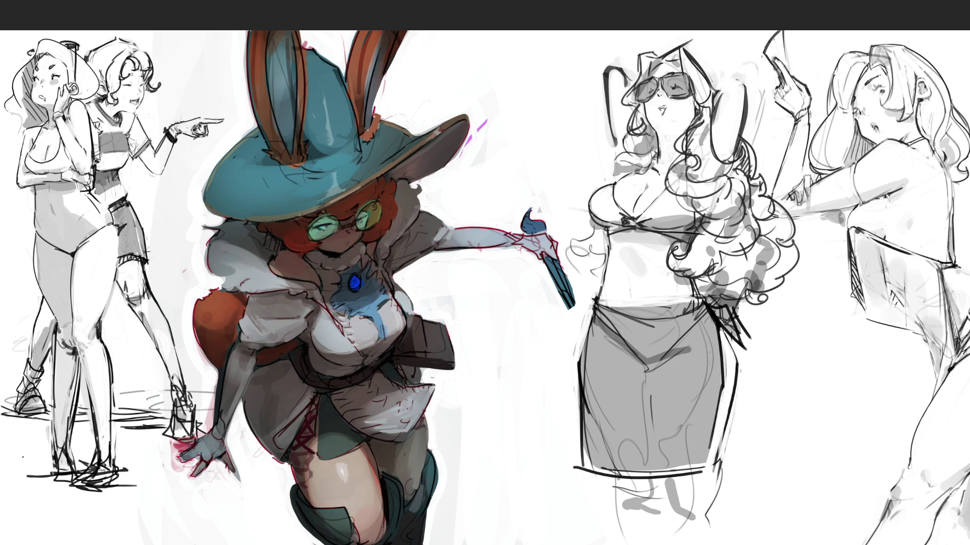
left_click_drag(577, 466, 600, 475)
left_click_drag(593, 306, 581, 352)
mouse_move(584, 381)
left_mouse_down()
mouse_move(590, 467)
mouse_move(637, 501)
mouse_move(624, 521)
mouse_move(705, 480)
mouse_move(702, 489)
left_mouse_up()
Step: Sketch the legs below the skirt hem
left_click_drag(730, 427, 718, 464)
left_click_drag(719, 464, 680, 520)
mouse_move(720, 475)
left_mouse_down()
mouse_move(697, 517)
mouse_move(712, 538)
left_mouse_up()
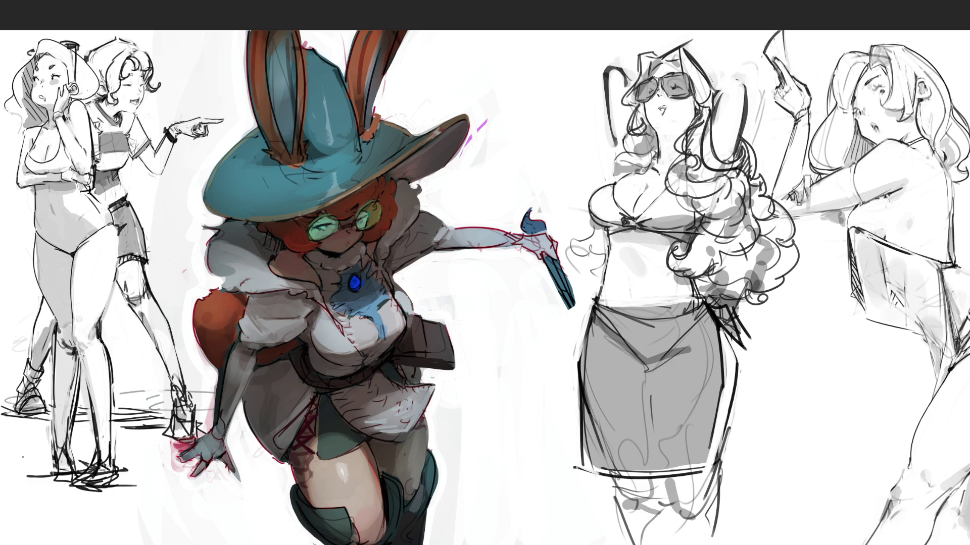
Step: Add curved strokes to the hair and start hair curls beside the hip
left_click_drag(703, 170, 677, 200)
left_click_drag(677, 176, 690, 164)
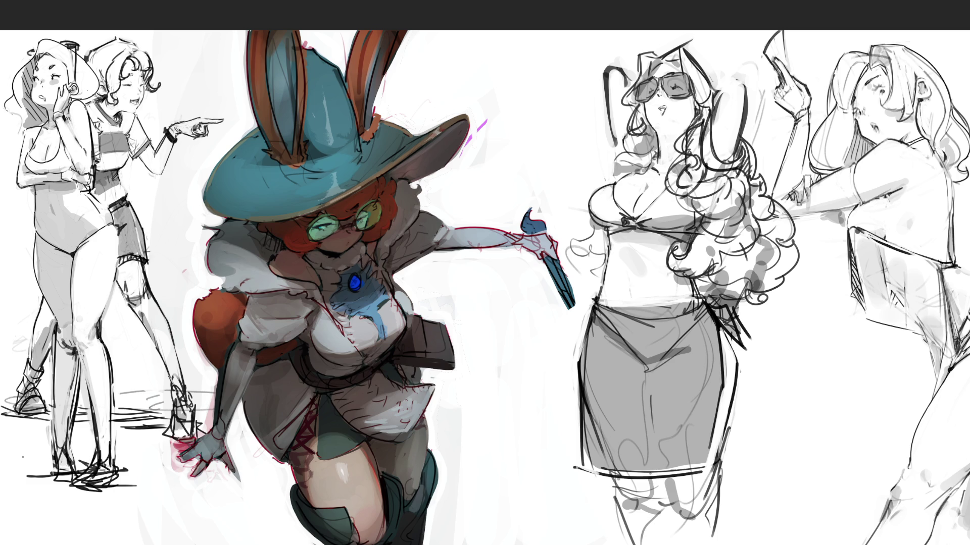
mouse_move(688, 174)
left_mouse_down()
mouse_move(679, 165)
mouse_move(684, 189)
mouse_move(713, 194)
mouse_move(709, 178)
mouse_move(726, 171)
left_mouse_up()
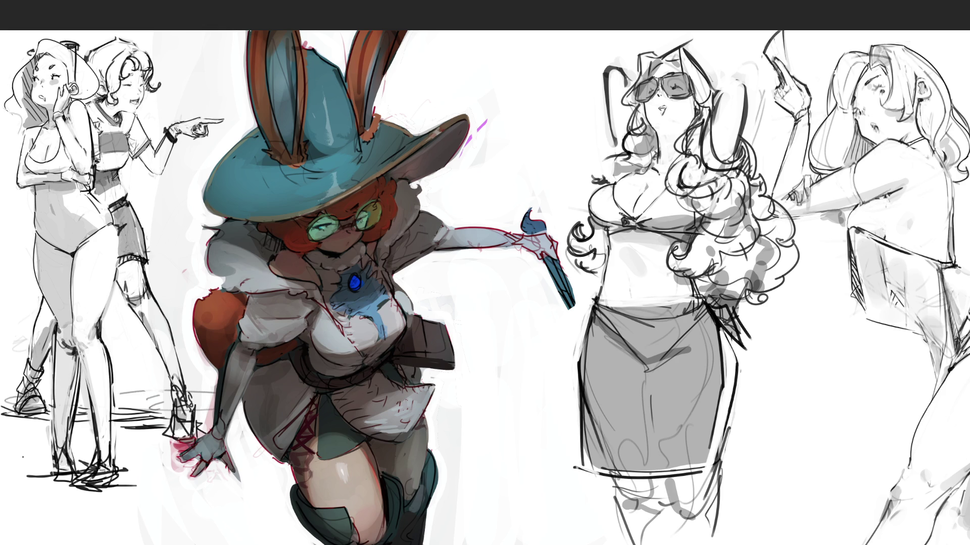
left_click_drag(606, 234, 601, 268)
Step: Draw hair curls beside the figure's left hip, undoing and redrawing several attempts
key("ctrl+z")
left_click_drag(606, 234, 602, 253)
mouse_move(621, 241)
left_mouse_down()
mouse_move(614, 263)
mouse_move(602, 256)
left_mouse_up()
key("ctrl+z")
mouse_move(622, 244)
left_mouse_down()
mouse_move(614, 262)
mouse_move(602, 251)
mouse_move(590, 272)
mouse_move(602, 269)
left_mouse_up()
key("ctrl+z")
key("ctrl+z")
key("ctrl+z")
key("ctrl+z")
left_click_drag(609, 232, 605, 253)
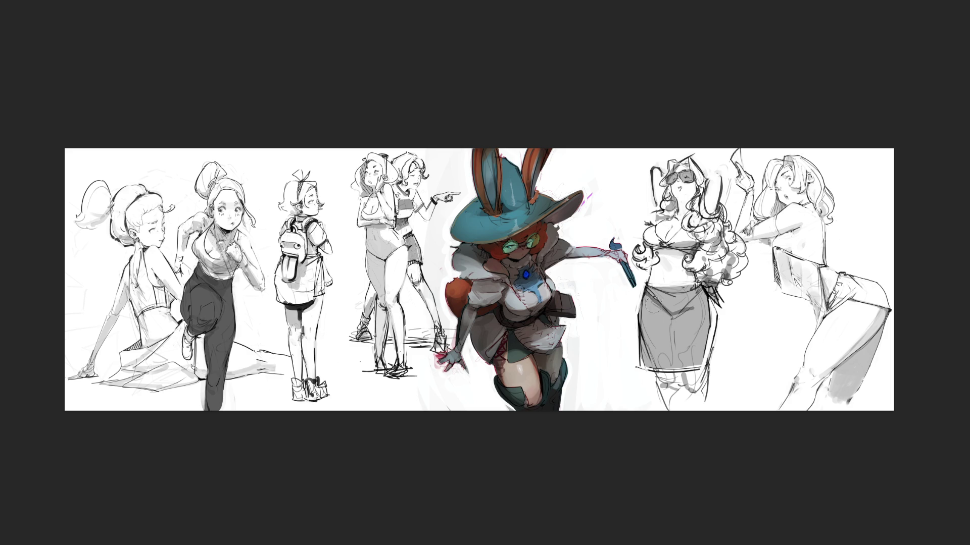
Step: Add darker and lighter grey shading across the skirt and a dark lower-right edge line
mouse_move(641, 288)
left_mouse_down()
mouse_move(662, 371)
mouse_move(665, 302)
mouse_move(687, 319)
mouse_move(695, 361)
mouse_move(705, 316)
mouse_move(691, 304)
left_mouse_up()
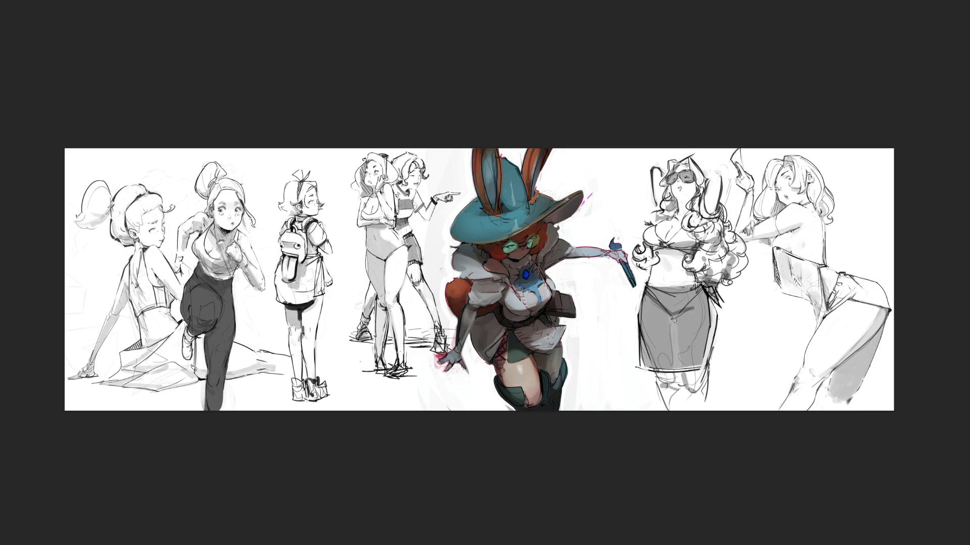
left_click_drag(672, 369, 672, 331)
left_click_drag(681, 313, 673, 319)
left_click_drag(703, 308, 687, 358)
left_click_drag(646, 318, 649, 356)
left_click_drag(721, 342, 715, 362)
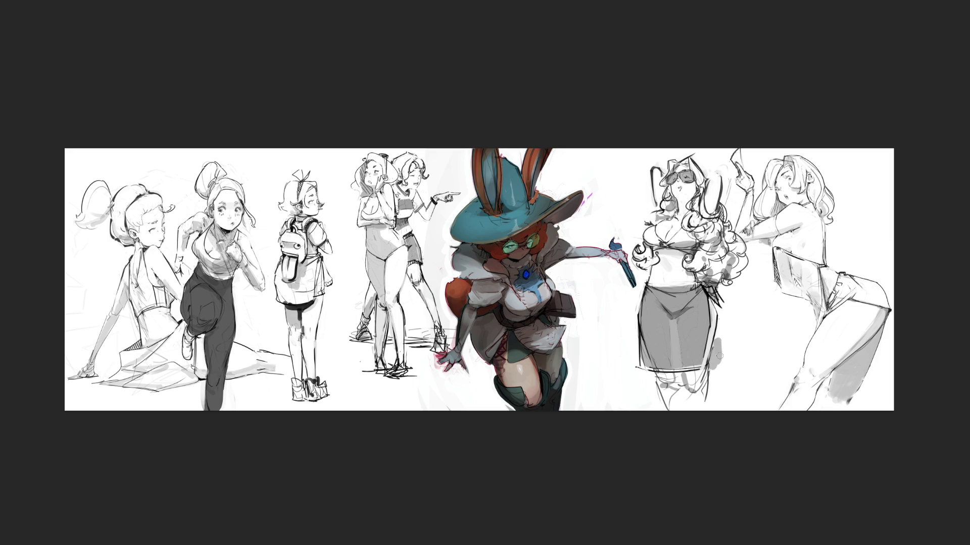
key("ctrl+z")
key("ctrl+z")
key("ctrl+z")
mouse_move(709, 366)
left_mouse_down()
mouse_move(705, 411)
mouse_move(683, 388)
mouse_move(681, 410)
mouse_move(673, 389)
mouse_move(656, 411)
left_mouse_up()
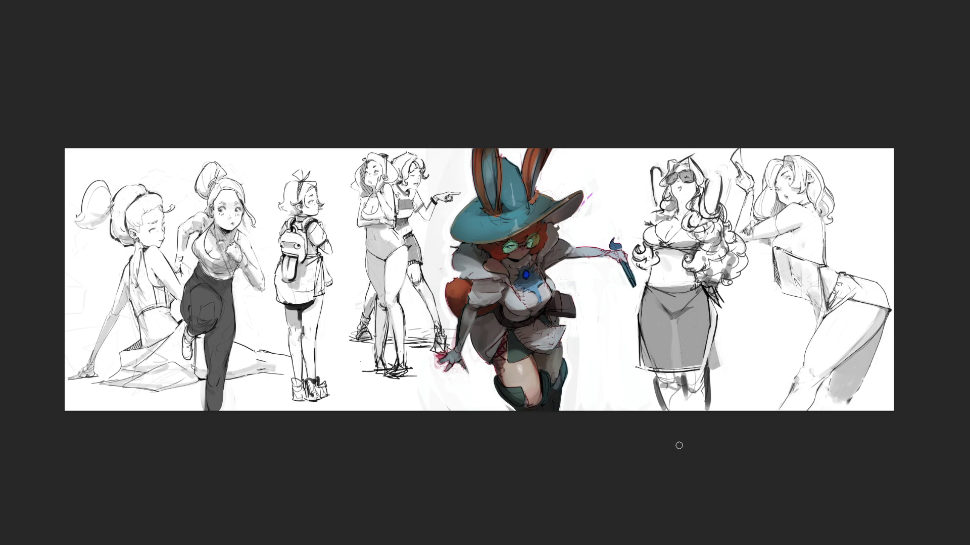
left_click_drag(679, 373, 685, 398)
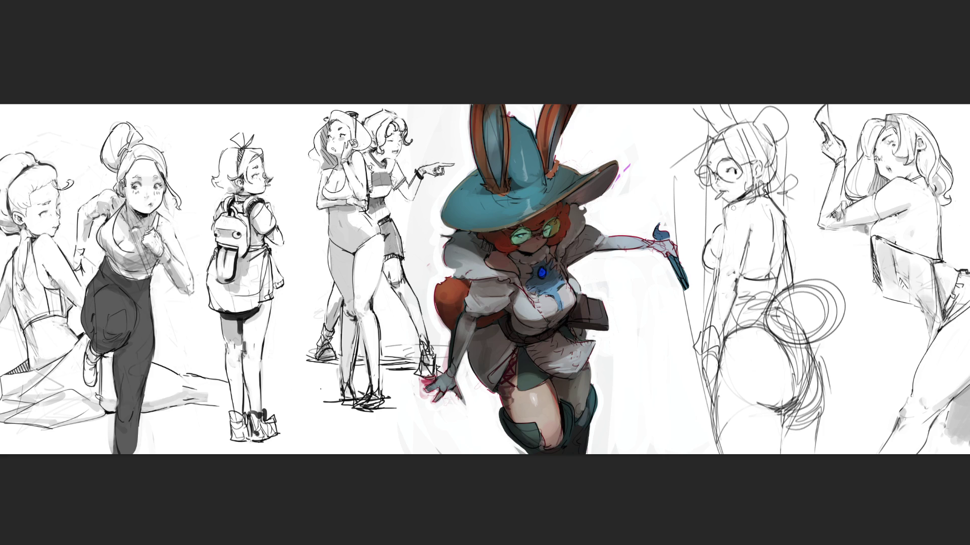
Step: Add short dark strokes to the arm and hip lines, undoing the rear-view hip outline
left_click_drag(709, 333, 707, 317)
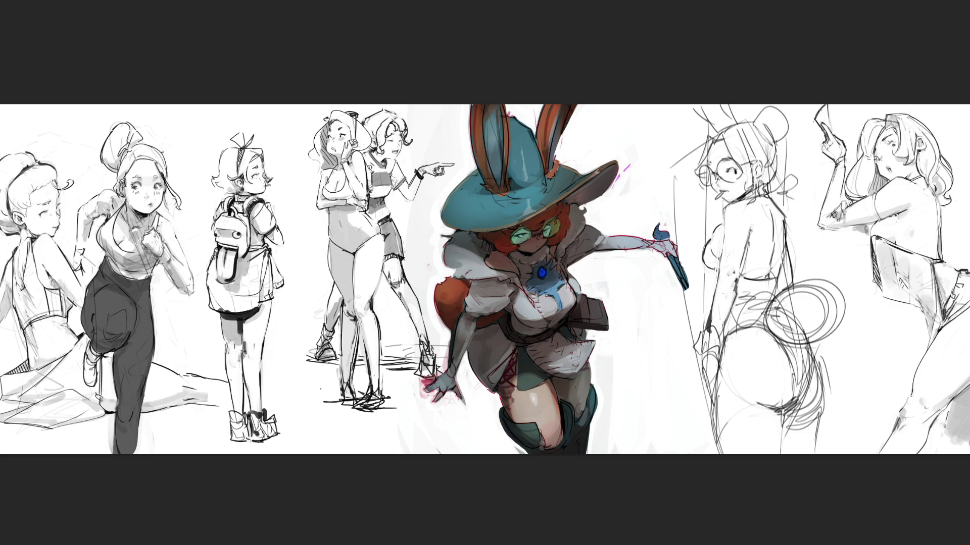
mouse_move(726, 344)
left_mouse_down()
mouse_move(720, 439)
mouse_move(719, 383)
mouse_move(721, 418)
left_mouse_up()
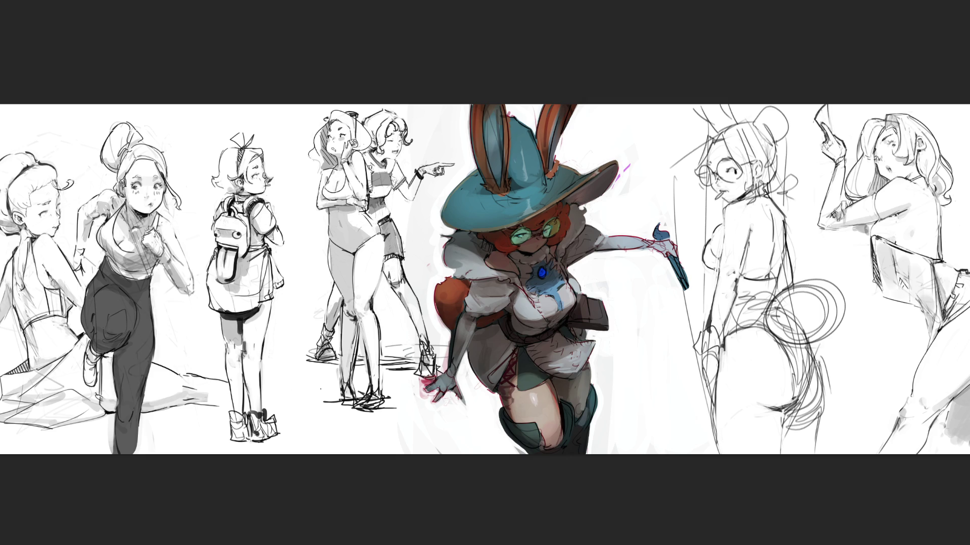
left_click_drag(815, 356, 825, 404)
key("ctrl+z")
left_click_drag(815, 357, 826, 413)
key("ctrl+z")
key("ctrl+z")
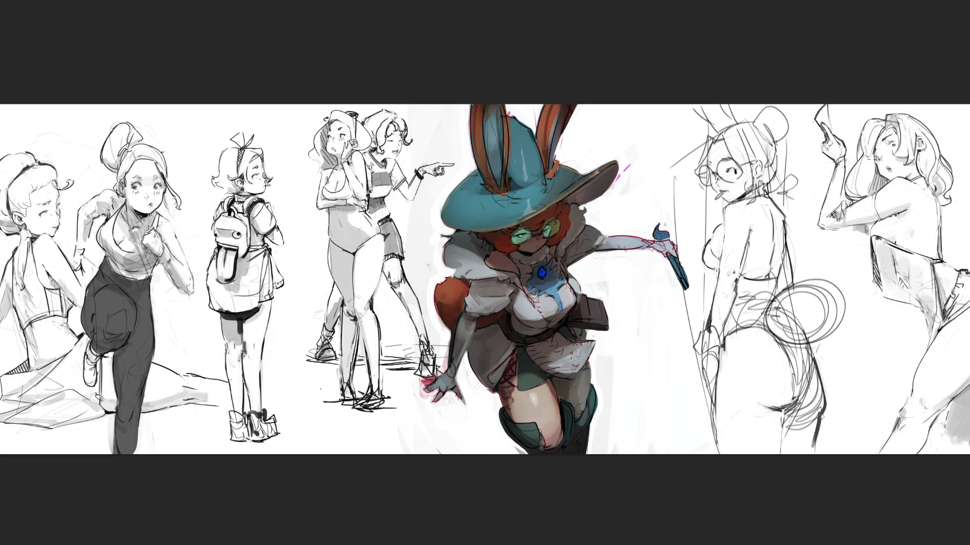
Step: Add strokes to the bunny sketch's ears and head and firm up its hip contour
key("ctrl+z")
mouse_move(711, 115)
left_mouse_down()
mouse_move(693, 130)
mouse_move(718, 128)
mouse_move(752, 157)
left_mouse_up()
left_click_drag(739, 123, 758, 159)
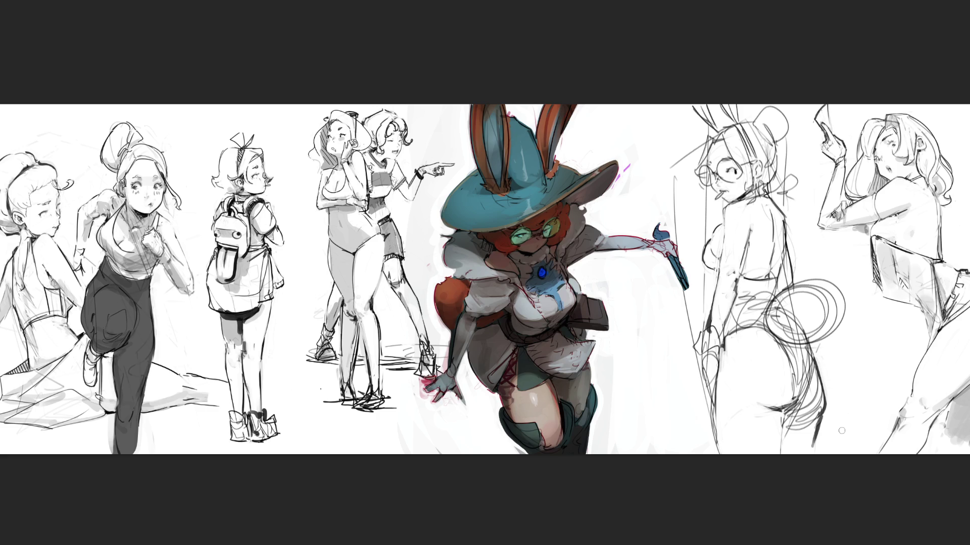
left_click_drag(814, 367, 799, 410)
left_click_drag(813, 346, 807, 356)
key("ctrl+z")
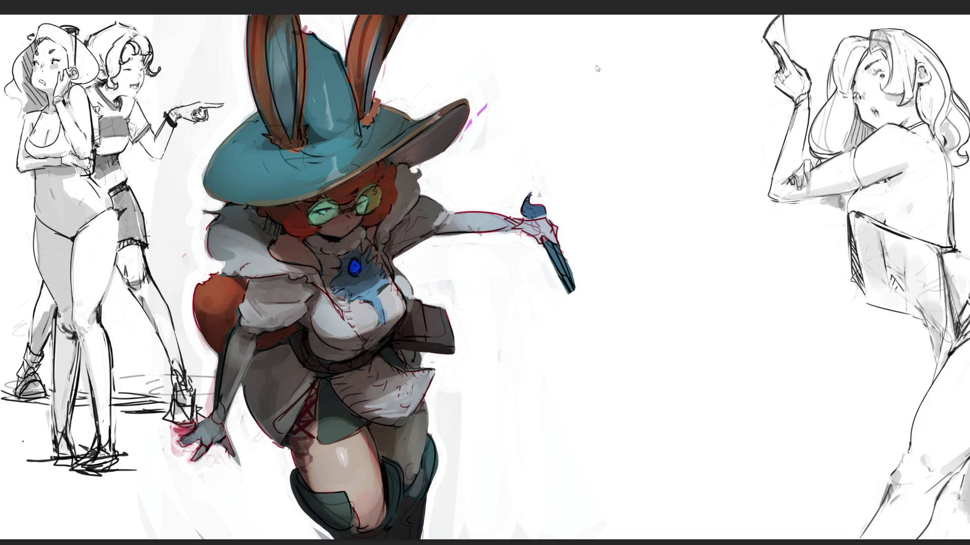
Step: Sketch an arched head outline with jaw, chin and doubled cheek lines beside the witch
mouse_move(623, 55)
left_mouse_down()
mouse_move(609, 96)
mouse_move(651, 41)
mouse_move(669, 60)
left_mouse_up()
left_click_drag(677, 61, 664, 128)
mouse_move(625, 37)
left_mouse_down()
mouse_move(591, 121)
mouse_move(619, 143)
left_mouse_up()
left_click_drag(661, 110, 628, 160)
left_click_drag(677, 77, 675, 117)
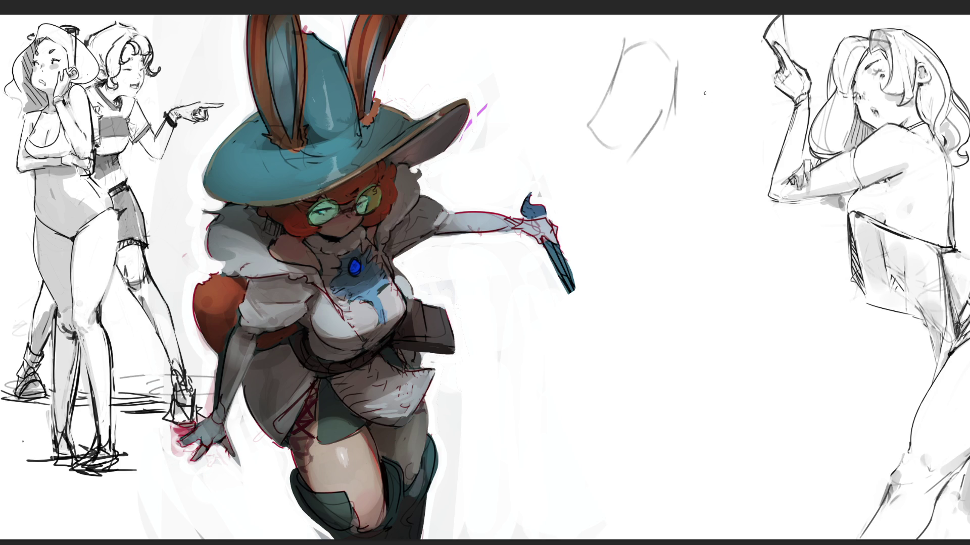
mouse_move(679, 65)
left_mouse_down()
mouse_move(681, 113)
mouse_move(660, 148)
mouse_move(639, 153)
left_mouse_up()
Step: Finish the jaw and hair lines, then draw long contours extending the body downward
left_click_drag(678, 100, 679, 117)
mouse_move(681, 71)
left_mouse_down()
mouse_move(685, 148)
mouse_move(667, 163)
left_mouse_up()
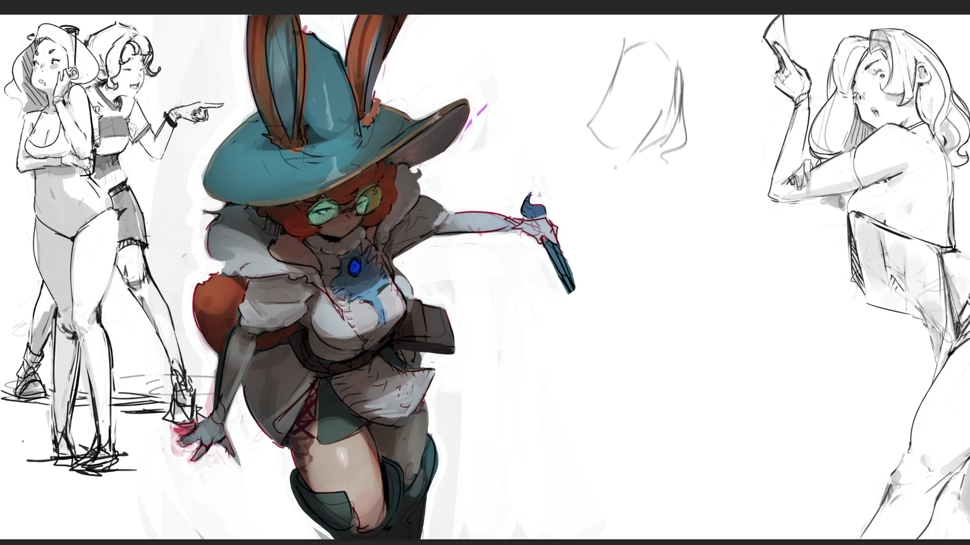
left_click_drag(588, 129, 670, 175)
mouse_move(581, 161)
left_mouse_down()
mouse_move(609, 241)
mouse_move(676, 258)
left_mouse_up()
mouse_move(642, 174)
left_mouse_down()
mouse_move(672, 241)
mouse_move(695, 259)
left_mouse_up()
mouse_move(689, 181)
left_mouse_down()
mouse_move(734, 250)
mouse_move(780, 351)
left_mouse_up()
left_click_drag(676, 262, 721, 282)
left_click_drag(648, 274, 703, 248)
Step: Add torso arcs, a looping left contour and long side contours for the lower figure
mouse_move(730, 222)
left_mouse_down()
mouse_move(738, 245)
mouse_move(730, 249)
left_mouse_up()
left_click_drag(650, 171, 665, 188)
mouse_move(651, 152)
left_mouse_down()
mouse_move(651, 183)
mouse_move(683, 207)
left_mouse_up()
left_click_drag(644, 175, 699, 237)
mouse_move(581, 169)
left_mouse_down()
mouse_move(639, 305)
mouse_move(687, 362)
mouse_move(727, 313)
mouse_move(677, 399)
left_mouse_up()
left_click_drag(640, 371, 674, 377)
mouse_move(627, 320)
left_mouse_down()
mouse_move(618, 376)
mouse_move(654, 448)
left_mouse_up()
left_click_drag(682, 376, 715, 432)
left_click_drag(736, 339, 727, 410)
left_click_drag(717, 282, 753, 525)
left_click_drag(695, 387, 721, 508)
left_click_drag(620, 348, 667, 530)
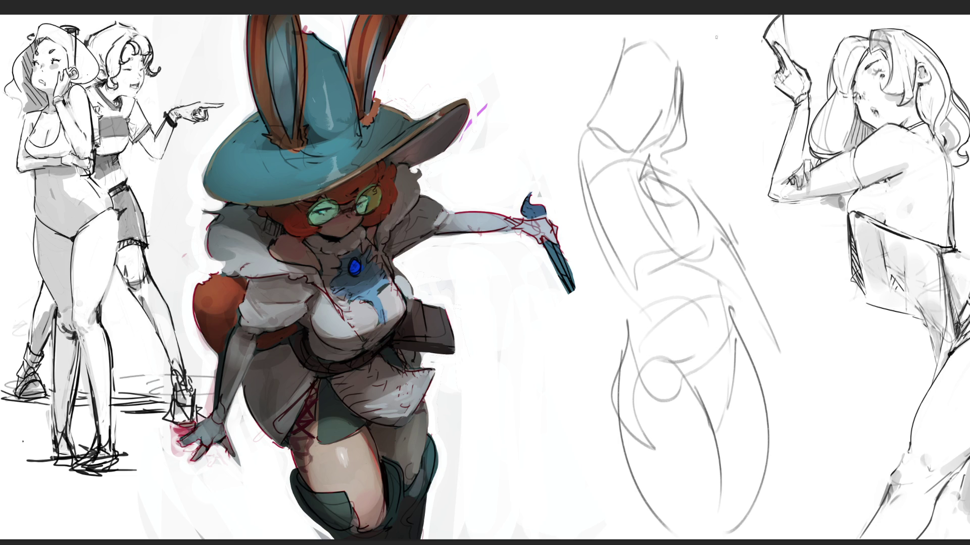
Step: Darken the hood's left contour and top, sketch the hand, and add a curve inside the hood
left_click_drag(623, 42, 598, 110)
left_click_drag(659, 34, 679, 69)
left_click_drag(696, 15, 675, 45)
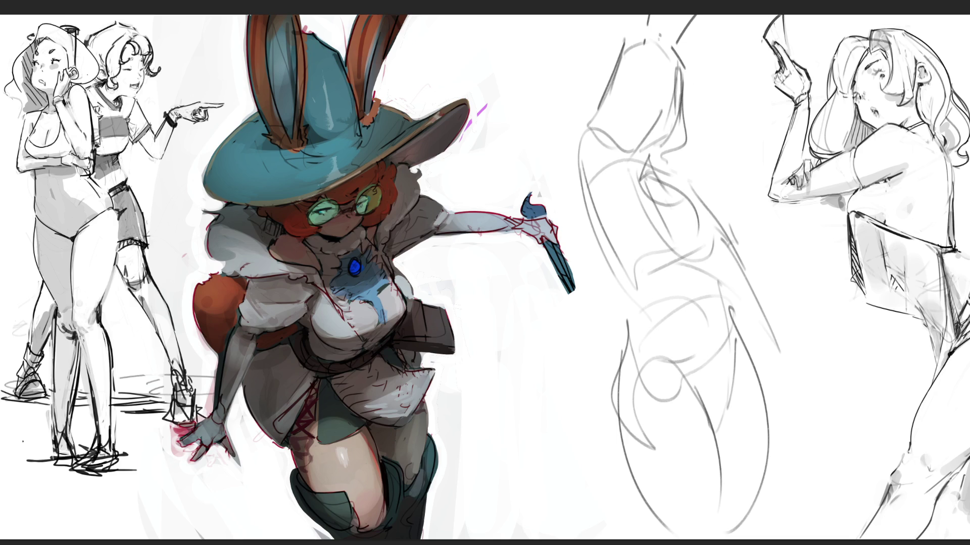
mouse_move(621, 312)
left_mouse_down()
mouse_move(595, 301)
mouse_move(564, 317)
mouse_move(581, 374)
mouse_move(613, 365)
left_mouse_up()
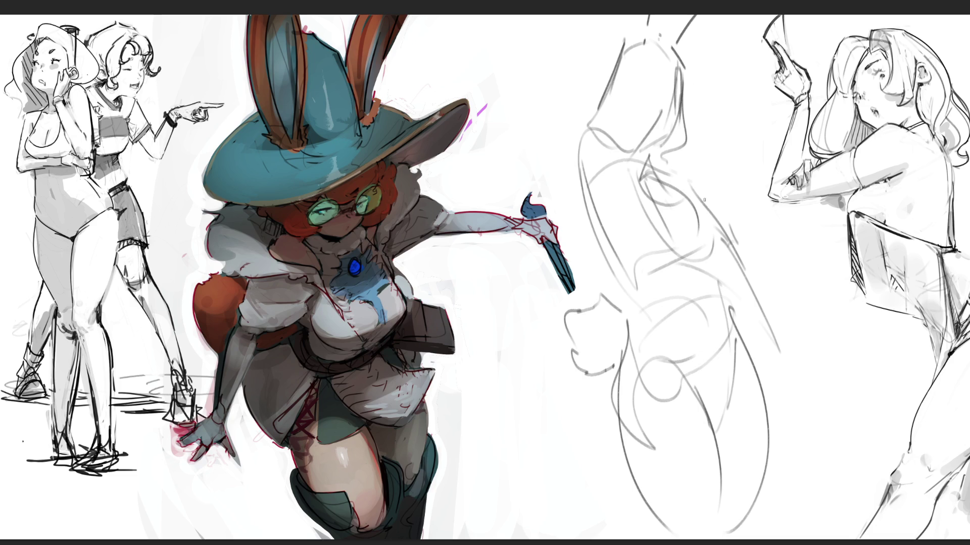
mouse_move(703, 240)
left_mouse_down()
mouse_move(710, 256)
mouse_move(716, 232)
mouse_move(714, 272)
left_mouse_up()
Step: Sketch a small rectangular cuff with a pen-nib shape extending below it
mouse_move(775, 364)
left_mouse_down()
mouse_move(791, 354)
mouse_move(806, 380)
mouse_move(797, 394)
left_mouse_up()
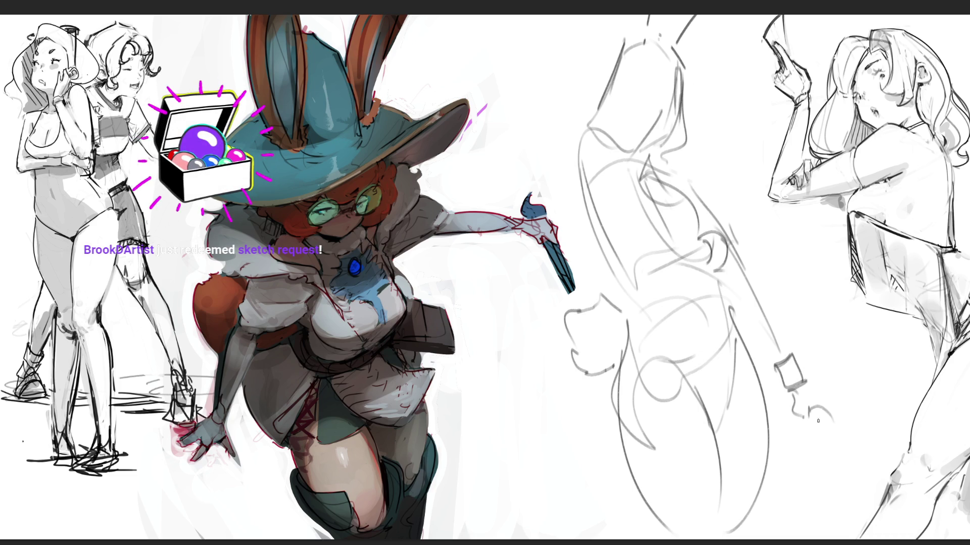
left_click_drag(788, 391, 808, 417)
left_click_drag(808, 409, 834, 479)
left_click_drag(832, 417, 848, 483)
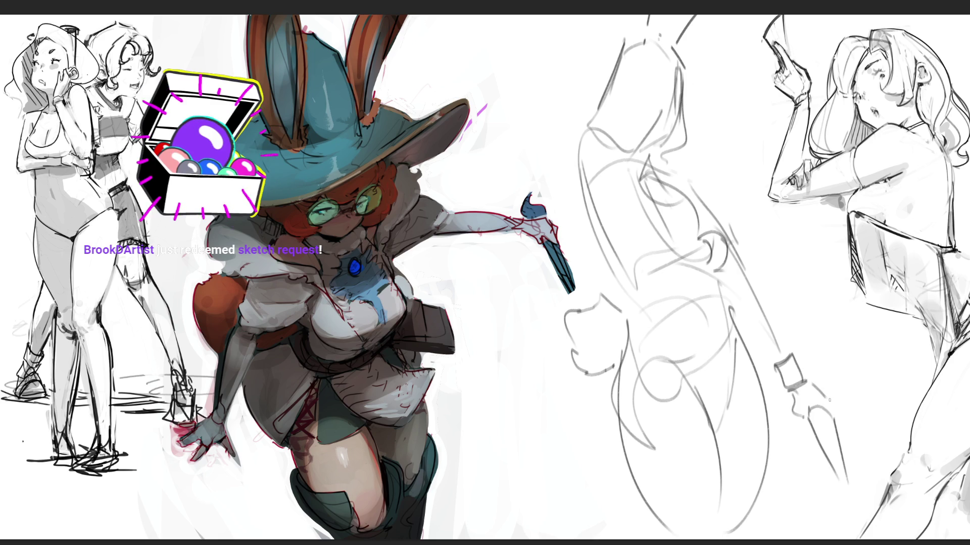
mouse_move(804, 377)
left_mouse_down()
mouse_move(861, 384)
mouse_move(851, 418)
left_mouse_up()
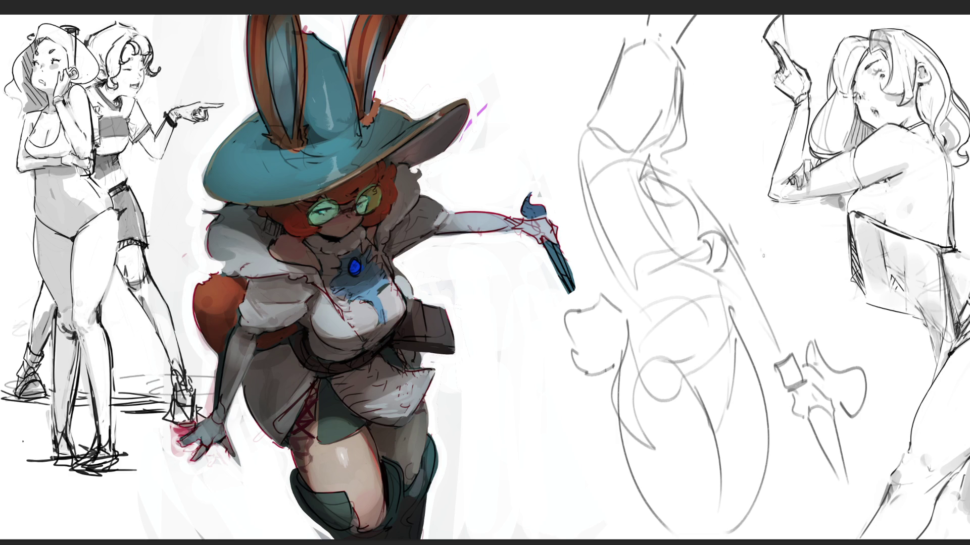
Step: Refine the head, shoulder and chest strokes and redraw the arm's left outline
mouse_move(680, 109)
left_mouse_down()
mouse_move(690, 104)
mouse_move(670, 106)
mouse_move(669, 126)
left_mouse_up()
mouse_move(663, 139)
left_mouse_down()
mouse_move(671, 130)
mouse_move(639, 154)
mouse_move(656, 176)
mouse_move(640, 156)
mouse_move(661, 141)
mouse_move(669, 147)
left_mouse_up()
left_click_drag(649, 147, 648, 161)
left_click_drag(612, 127, 577, 205)
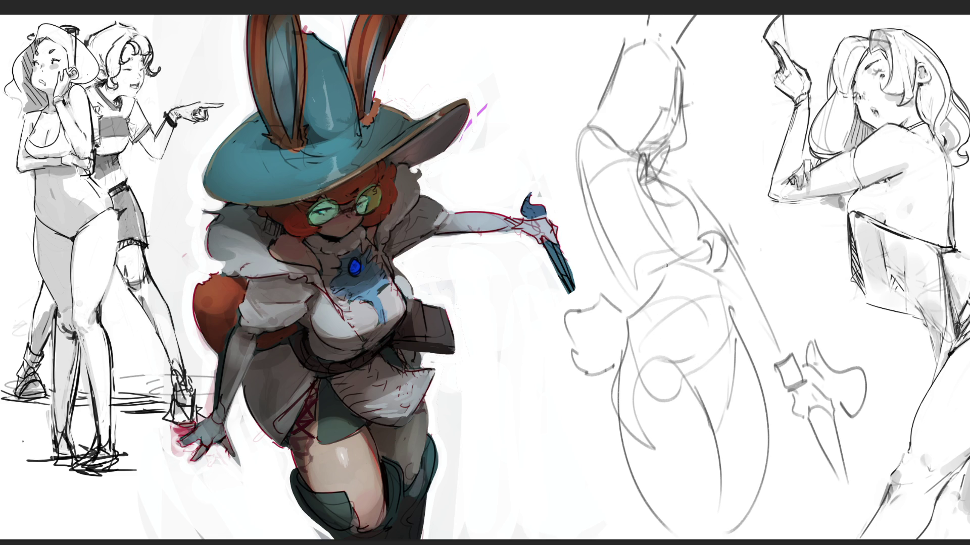
mouse_move(639, 216)
left_mouse_down()
mouse_move(686, 200)
mouse_move(703, 241)
left_mouse_up()
Step: Redraw the torso edge, hip curve and both leg contours
left_click_drag(717, 275, 720, 408)
left_click_drag(628, 346, 688, 382)
mouse_move(616, 344)
left_mouse_down()
mouse_move(694, 376)
mouse_move(612, 392)
mouse_move(646, 482)
left_mouse_up()
left_click_drag(628, 440, 675, 535)
mouse_move(735, 331)
left_mouse_down()
mouse_move(751, 380)
mouse_move(760, 538)
left_mouse_up()
Step: Add face profile lines and refine the head and left-side lines
mouse_move(685, 65)
left_mouse_down()
mouse_move(703, 160)
mouse_move(674, 178)
left_mouse_up()
left_click_drag(674, 93, 635, 164)
left_click_drag(629, 39, 607, 81)
left_click_drag(574, 160, 564, 221)
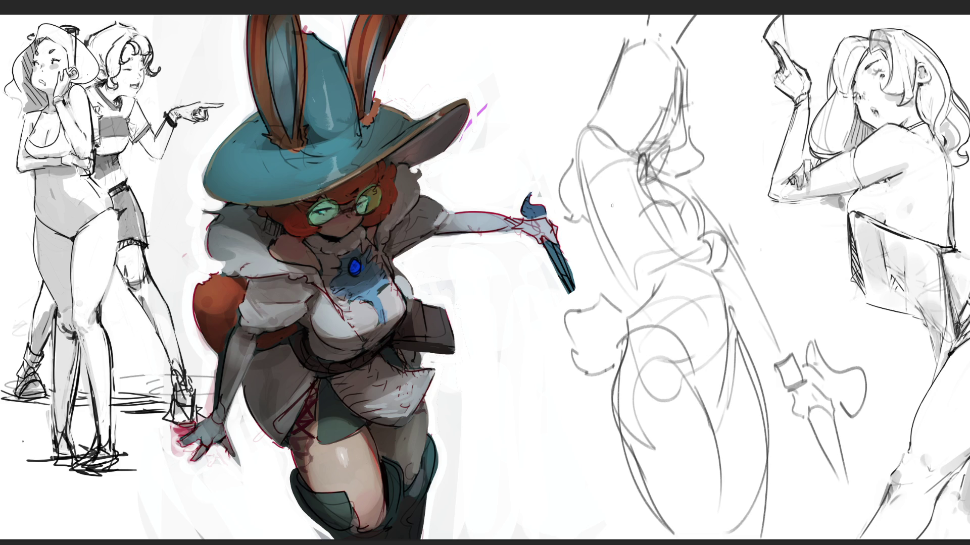
Step: Skew the hooded figure sketch to lean right, then delete it and zoom out
key("ctrl+t")
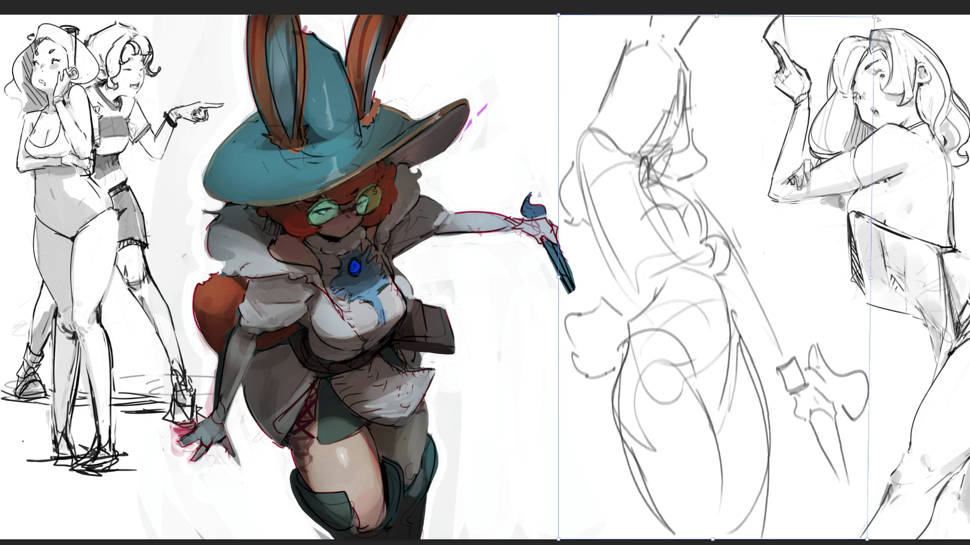
left_click_drag(713, 16, 746, 17)
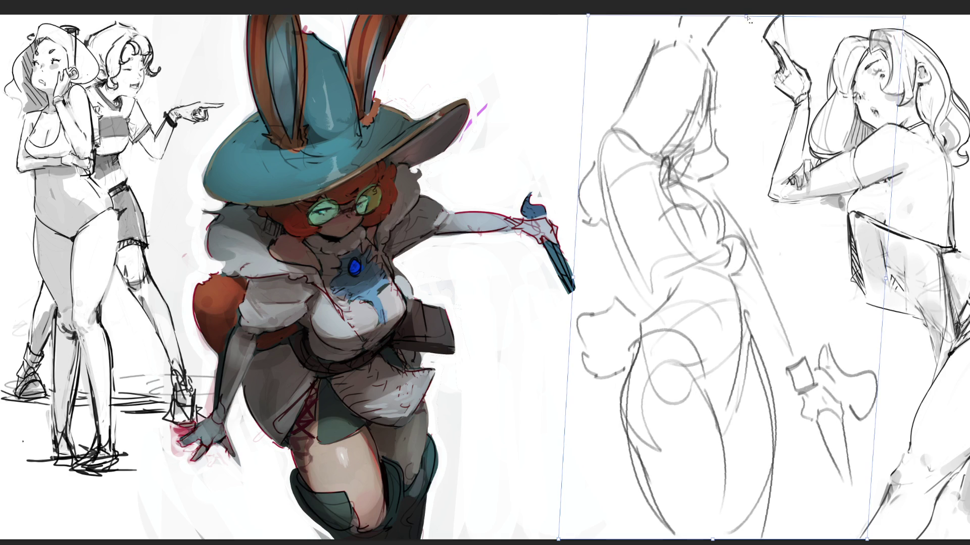
key("Return")
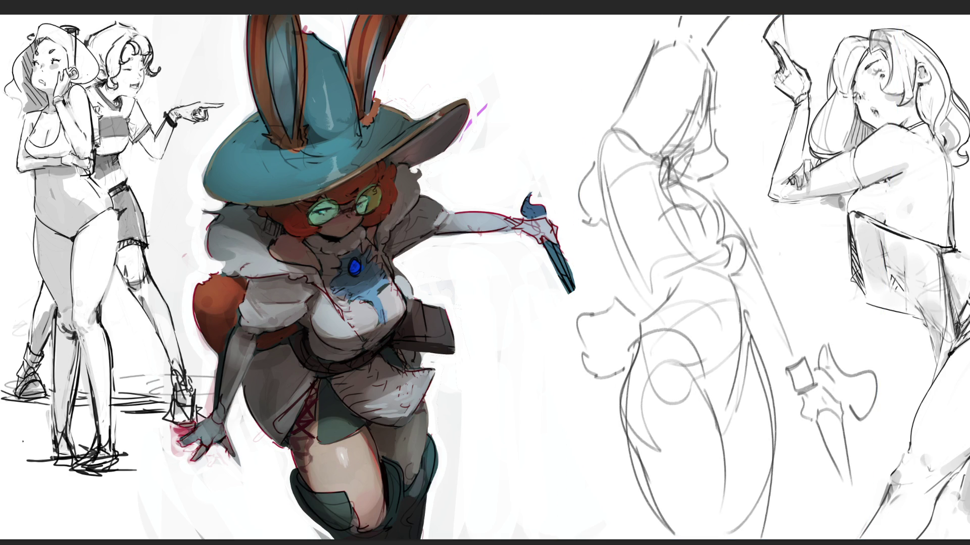
key("Delete")
key("ctrl+minus")
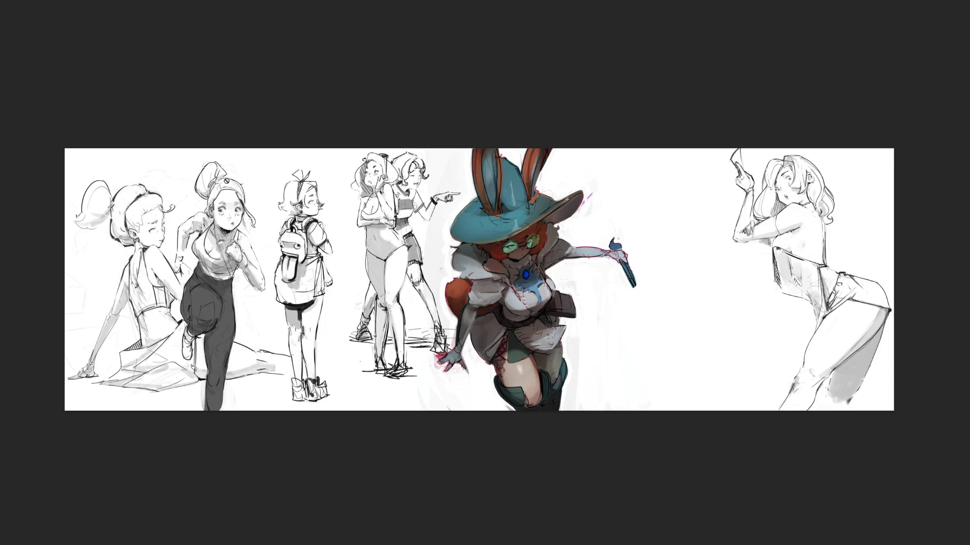
Step: Widen the canvas on the right side with the crop tool
key("c")
mouse_move(894, 278)
left_mouse_down()
mouse_move(931, 288)
mouse_move(943, 277)
left_mouse_up()
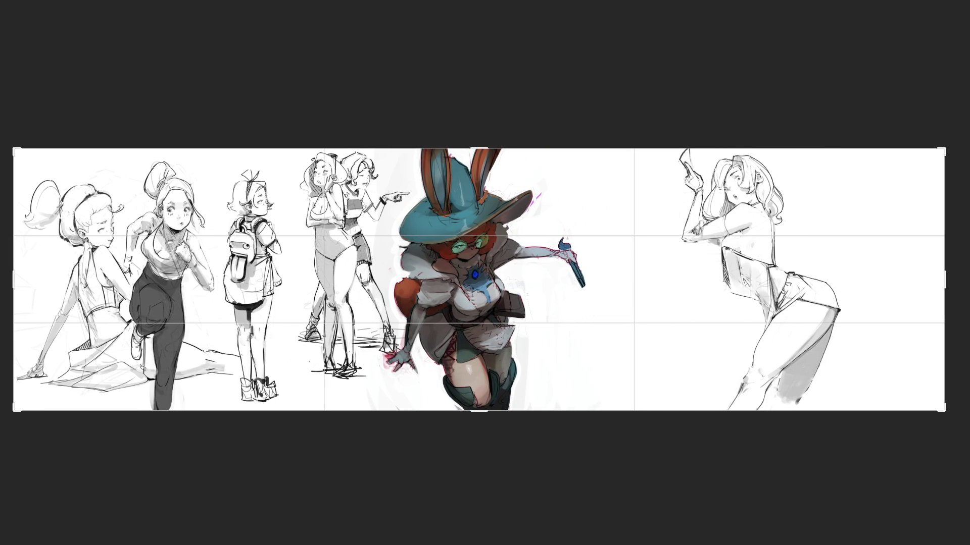
key("Return")
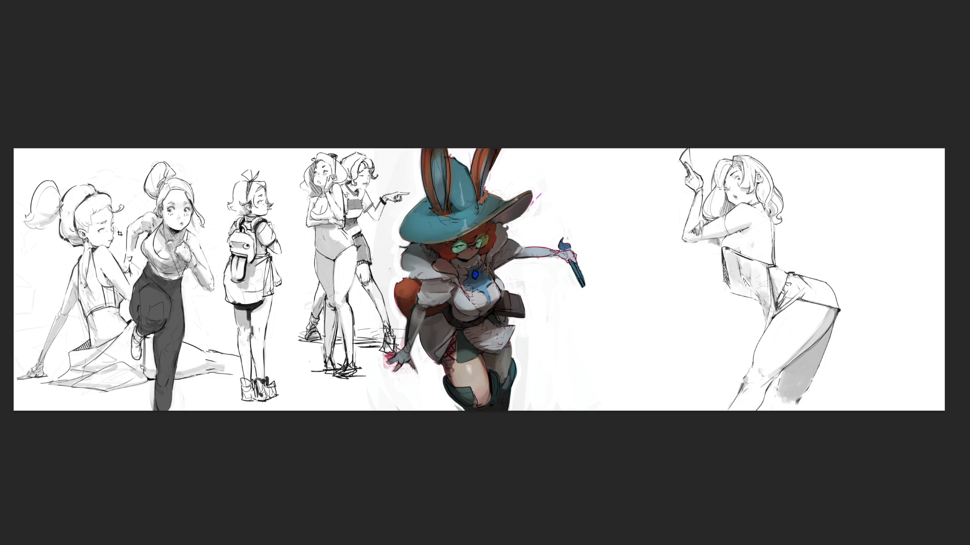
Step: Move the right-hand figure to the new right end, deselect, and begin the creature's head
mouse_move(872, 195)
left_mouse_down()
mouse_move(666, 454)
mouse_move(891, 243)
mouse_move(874, 198)
left_mouse_up()
left_click_drag(763, 324, 864, 318)
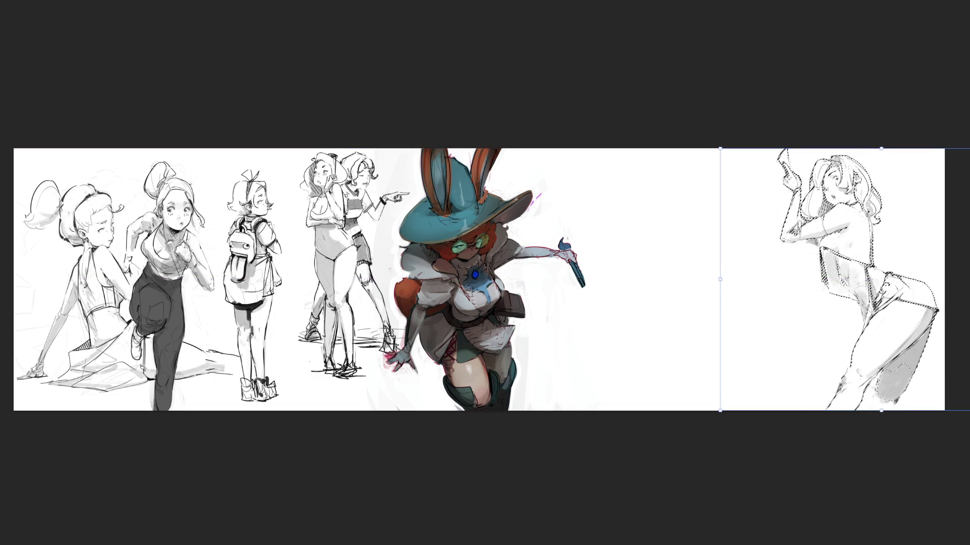
key("Return")
key("ctrl+d")
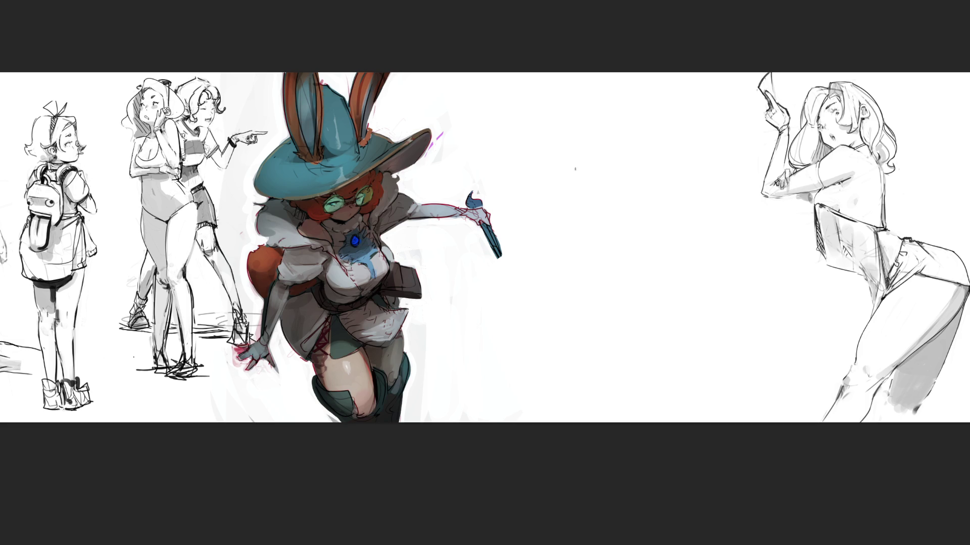
mouse_move(534, 137)
left_mouse_down()
mouse_move(546, 195)
mouse_move(621, 116)
left_mouse_up()
Step: Rough in the creature's head with a horizontal guideline and strokes below it
mouse_move(588, 179)
left_mouse_down()
mouse_move(661, 146)
mouse_move(633, 182)
left_mouse_up()
left_click_drag(552, 159, 622, 223)
mouse_move(483, 190)
left_mouse_down()
mouse_move(618, 198)
mouse_move(707, 187)
mouse_move(646, 207)
left_mouse_up()
mouse_move(580, 203)
left_mouse_down()
mouse_move(558, 229)
mouse_move(556, 281)
left_mouse_up()
left_click_drag(546, 237, 573, 230)
left_click_drag(557, 279, 561, 232)
mouse_move(588, 299)
left_mouse_down()
mouse_move(626, 234)
mouse_move(607, 286)
left_mouse_up()
left_click_drag(597, 243, 612, 240)
left_click_drag(636, 235, 618, 257)
mouse_move(568, 225)
left_mouse_down()
mouse_move(589, 252)
mouse_move(625, 233)
mouse_move(608, 230)
left_mouse_up()
Step: Draw the creature's eyes, redraw the head top, and sketch the jaw and chin
mouse_move(548, 201)
left_mouse_down()
mouse_move(571, 212)
mouse_move(618, 203)
left_mouse_up()
left_click_drag(595, 199, 606, 207)
mouse_move(547, 187)
left_mouse_down()
mouse_move(563, 112)
mouse_move(659, 134)
mouse_move(658, 189)
mouse_move(637, 228)
mouse_move(661, 245)
left_mouse_up()
left_click_drag(665, 114, 677, 205)
left_click_drag(674, 198, 666, 224)
mouse_move(669, 222)
left_mouse_down()
mouse_move(651, 306)
mouse_move(628, 336)
mouse_move(588, 325)
left_mouse_up()
mouse_move(580, 288)
left_mouse_down()
mouse_move(625, 399)
mouse_move(659, 404)
mouse_move(671, 393)
left_mouse_up()
mouse_move(712, 248)
left_mouse_down()
mouse_move(684, 387)
mouse_move(707, 403)
mouse_move(731, 380)
left_mouse_up()
mouse_move(689, 227)
left_mouse_down()
mouse_move(732, 202)
mouse_move(692, 113)
left_mouse_up()
Step: Sketch large sweeping arcs around both sides and over the top of the face
mouse_move(649, 103)
left_mouse_down()
mouse_move(715, 85)
mouse_move(881, 399)
left_mouse_up()
mouse_move(683, 93)
left_mouse_down()
mouse_move(771, 174)
mouse_move(884, 401)
left_mouse_up()
left_click_drag(801, 415, 868, 394)
left_click_drag(517, 152, 527, 72)
mouse_move(431, 157)
left_mouse_down()
mouse_move(507, 106)
mouse_move(437, 354)
left_mouse_up()
left_click_drag(525, 109, 535, 394)
mouse_move(440, 283)
left_mouse_down()
mouse_move(566, 420)
mouse_move(598, 404)
left_mouse_up()
left_click_drag(682, 76, 869, 132)
left_click_drag(536, 100, 573, 73)
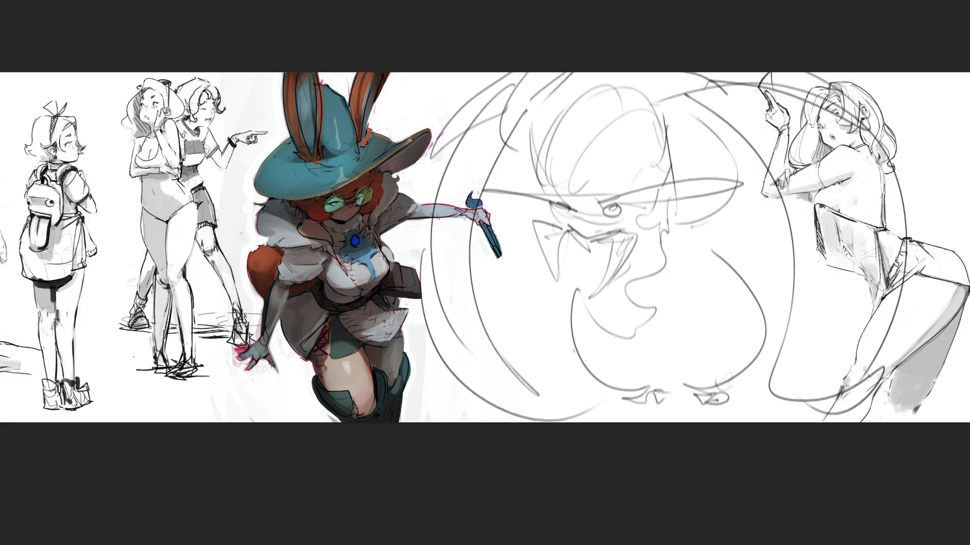
left_click_drag(502, 247, 596, 391)
left_click_drag(475, 298, 538, 394)
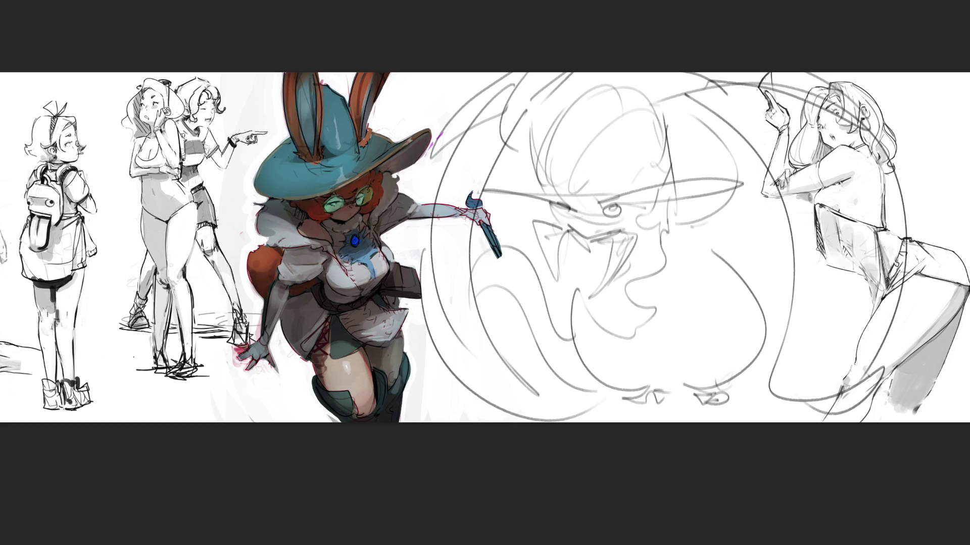
Step: Shrink the creature sketch by its top-right corner to fit the gap between figures
key("ctrl+t")
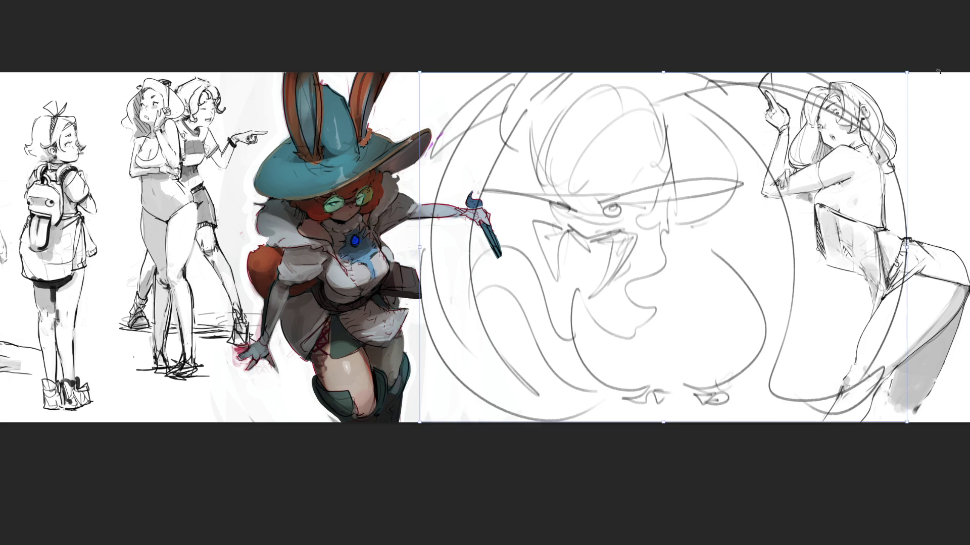
mouse_move(907, 72)
left_mouse_down()
mouse_move(692, 232)
mouse_move(722, 217)
mouse_move(707, 158)
mouse_move(714, 148)
left_mouse_up()
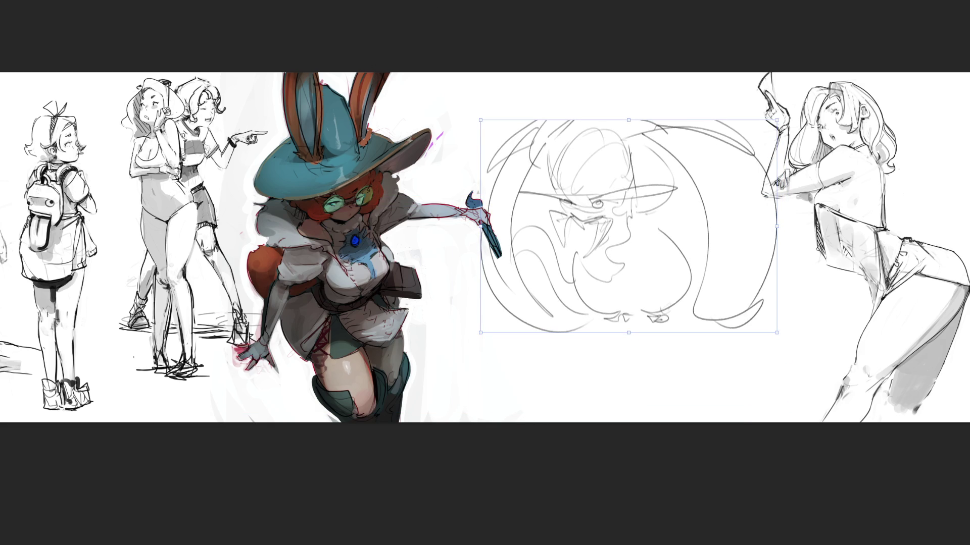
key("Return")
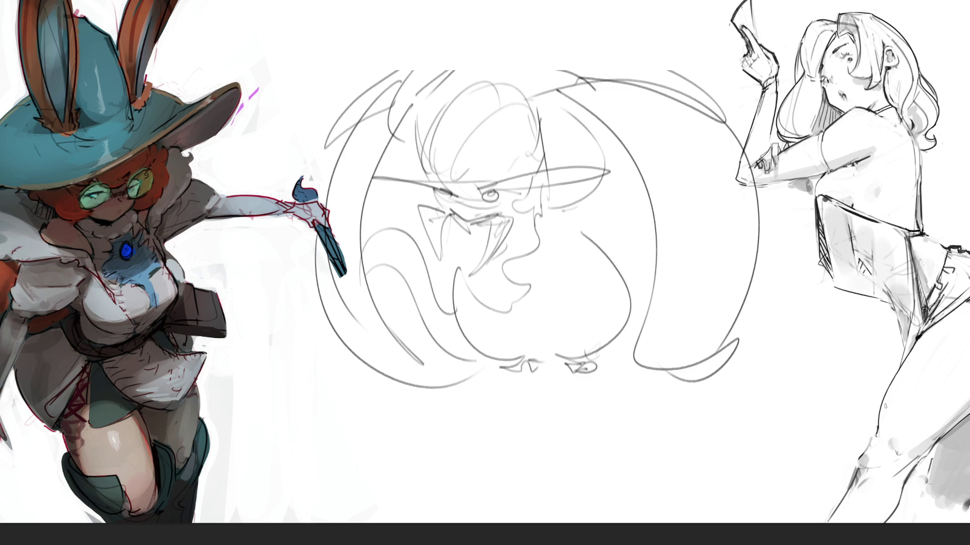
Step: Draw a looping tail with a zigzag end below the creature
mouse_move(608, 343)
left_mouse_down()
mouse_move(594, 420)
mouse_move(705, 500)
mouse_move(515, 410)
mouse_move(609, 408)
left_mouse_up()
left_click_drag(625, 336, 625, 403)
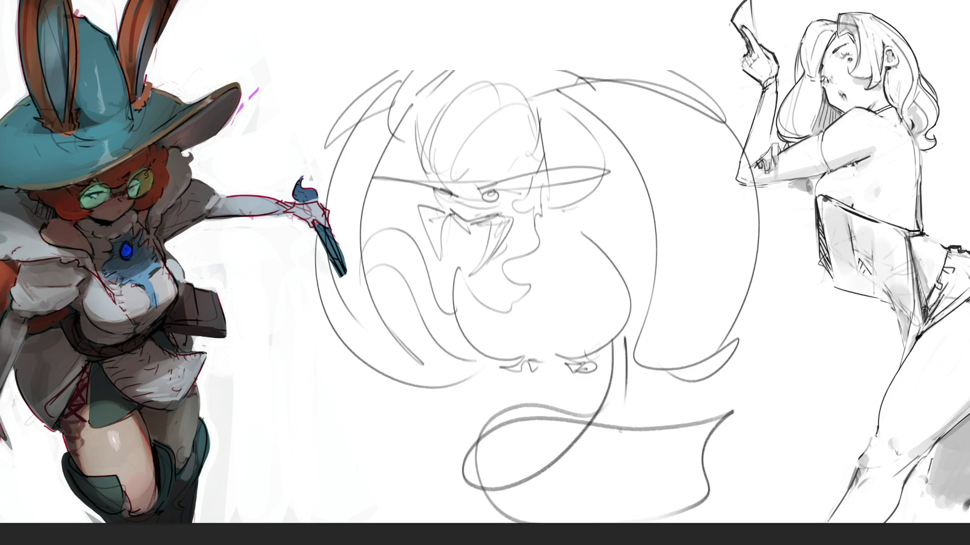
left_click_drag(717, 418, 744, 495)
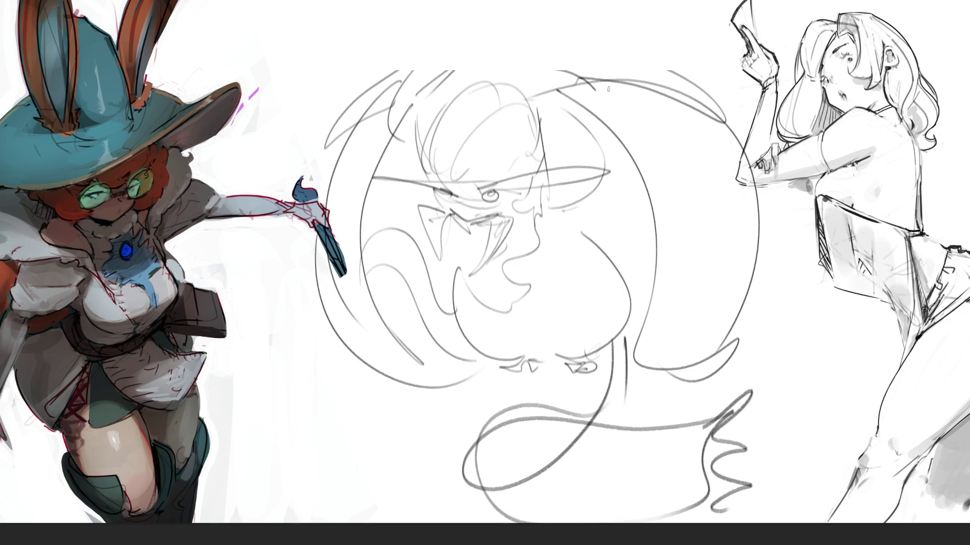
Step: Sketch long wing arcs down the creature's right side
mouse_move(616, 95)
left_mouse_down()
mouse_move(556, 75)
mouse_move(664, 275)
left_mouse_up()
left_click_drag(642, 126, 678, 343)
mouse_move(592, 57)
left_mouse_down()
mouse_move(635, 67)
mouse_move(727, 354)
mouse_move(667, 386)
left_mouse_up()
left_click_drag(387, 111, 478, 36)
Step: Sketch wing arcs on the left side with marks near the eyes and brow
mouse_move(402, 127)
left_mouse_down()
mouse_move(353, 215)
mouse_move(366, 283)
left_mouse_up()
left_click_drag(392, 139, 368, 197)
mouse_move(419, 51)
left_mouse_down()
mouse_move(348, 106)
mouse_move(350, 373)
left_mouse_up()
left_click_drag(326, 343, 409, 415)
left_click_drag(366, 251, 410, 354)
left_click_drag(412, 243, 420, 261)
mouse_move(376, 177)
left_mouse_down()
mouse_move(429, 202)
mouse_move(384, 157)
mouse_move(288, 139)
left_mouse_up()
mouse_move(289, 143)
left_mouse_down()
mouse_move(409, 177)
mouse_move(518, 191)
mouse_move(536, 159)
mouse_move(566, 181)
mouse_move(498, 187)
left_mouse_up()
Step: Darken the mouth with two fangs, a lip line and hatching
left_click_drag(447, 217, 488, 232)
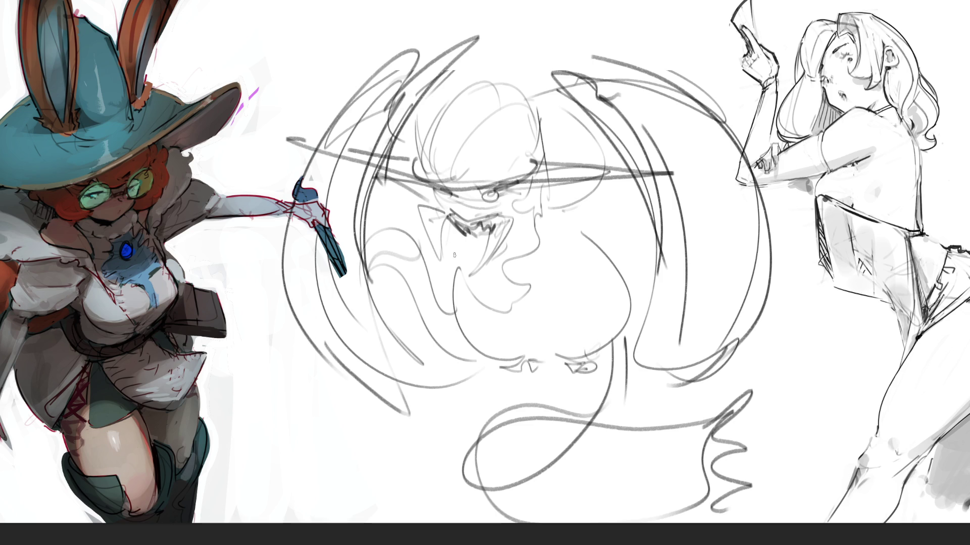
mouse_move(418, 207)
left_mouse_down()
mouse_move(435, 270)
mouse_move(487, 222)
left_mouse_up()
left_click_drag(507, 215, 478, 277)
mouse_move(530, 214)
left_mouse_down()
mouse_move(511, 264)
mouse_move(517, 222)
left_mouse_up()
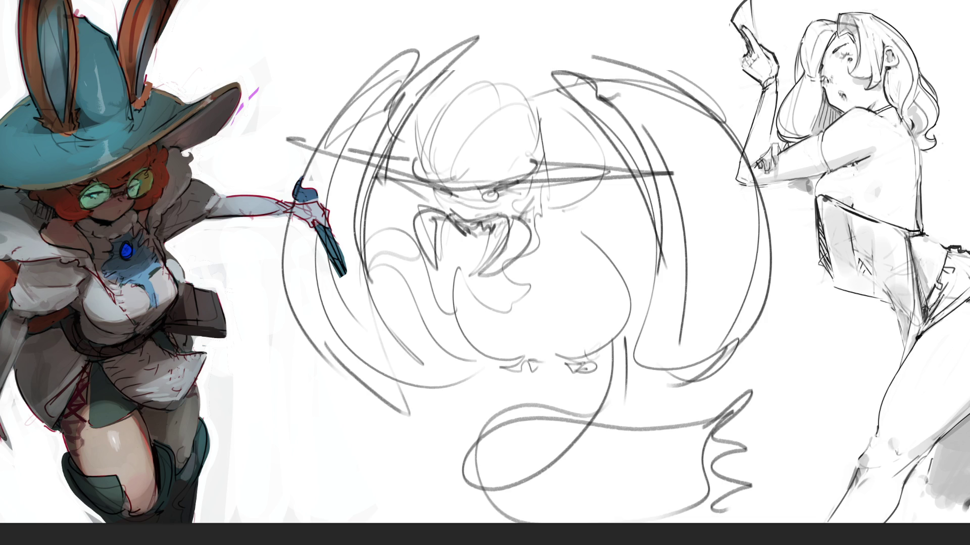
Step: Sketch the creature's legs, clawed left foot and belly line
mouse_move(580, 377)
left_mouse_down()
mouse_move(579, 387)
mouse_move(569, 383)
mouse_move(584, 374)
mouse_move(583, 388)
left_mouse_up()
mouse_move(591, 370)
left_mouse_down()
mouse_move(594, 390)
mouse_move(596, 364)
left_mouse_up()
left_click_drag(504, 365, 496, 389)
mouse_move(500, 374)
left_mouse_down()
mouse_move(498, 390)
mouse_move(524, 397)
mouse_move(511, 395)
left_mouse_up()
mouse_move(520, 372)
left_mouse_down()
mouse_move(515, 393)
mouse_move(527, 395)
left_mouse_up()
left_click_drag(509, 388, 529, 364)
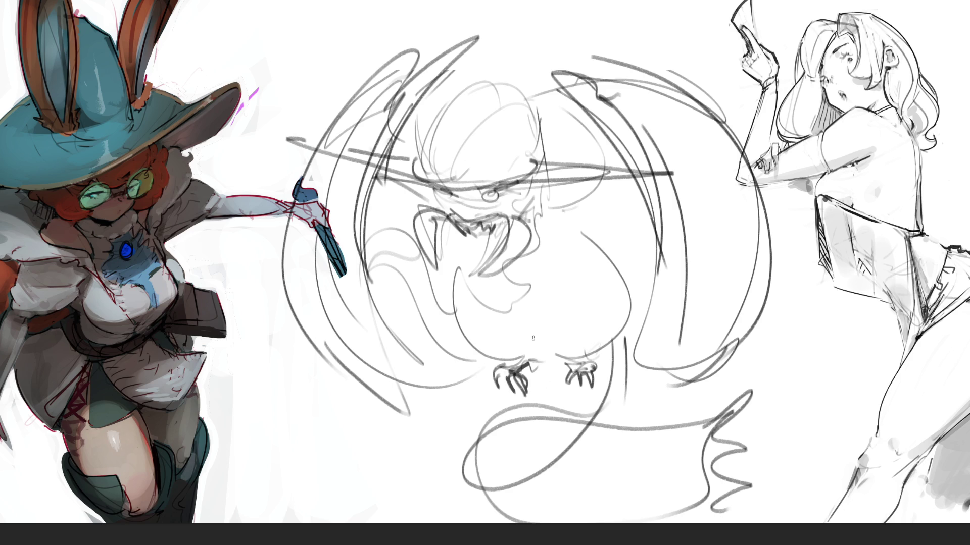
mouse_move(477, 279)
left_mouse_down()
mouse_move(525, 357)
mouse_move(509, 349)
left_mouse_up()
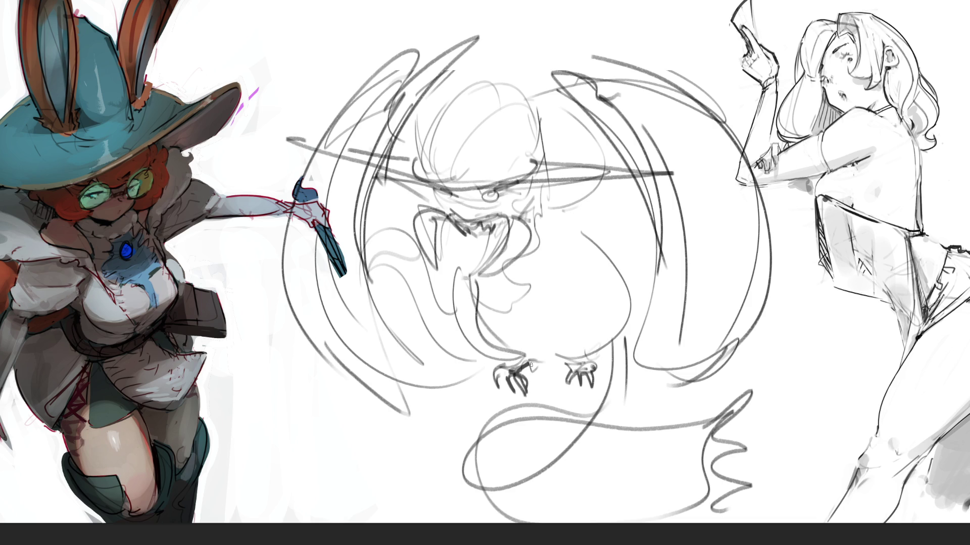
mouse_move(525, 306)
left_mouse_down()
mouse_move(494, 320)
mouse_move(577, 315)
left_mouse_up()
mouse_move(536, 336)
left_mouse_down()
mouse_move(563, 325)
mouse_move(558, 356)
mouse_move(559, 261)
left_mouse_up()
left_click_drag(576, 327, 574, 304)
left_click_drag(473, 275, 492, 309)
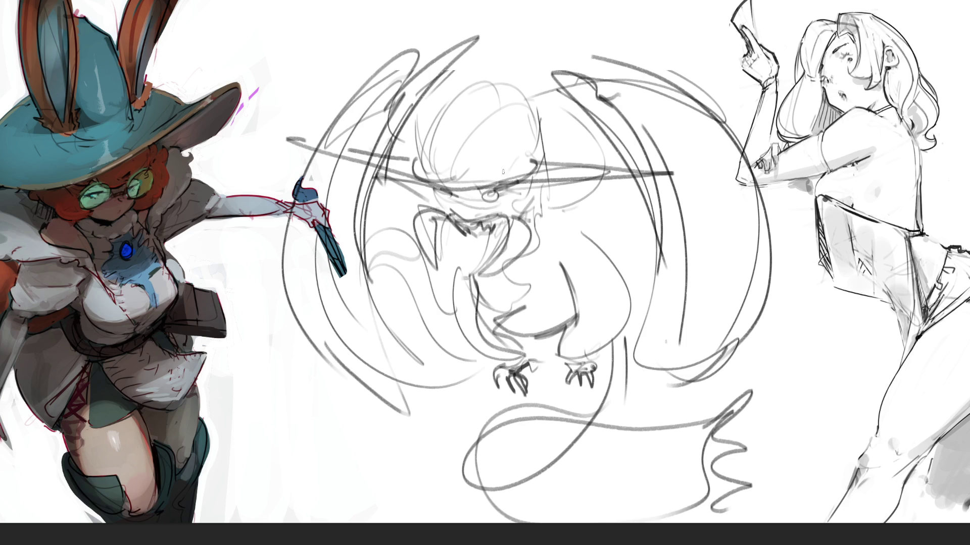
Step: Add a head spike, a vertical wing line, and curves around the head and left side
mouse_move(423, 162)
left_mouse_down()
mouse_move(465, 85)
mouse_move(522, 87)
mouse_move(532, 119)
mouse_move(514, 149)
mouse_move(454, 167)
mouse_move(490, 174)
left_mouse_up()
mouse_move(535, 151)
left_mouse_down()
mouse_move(533, 121)
mouse_move(535, 148)
left_mouse_up()
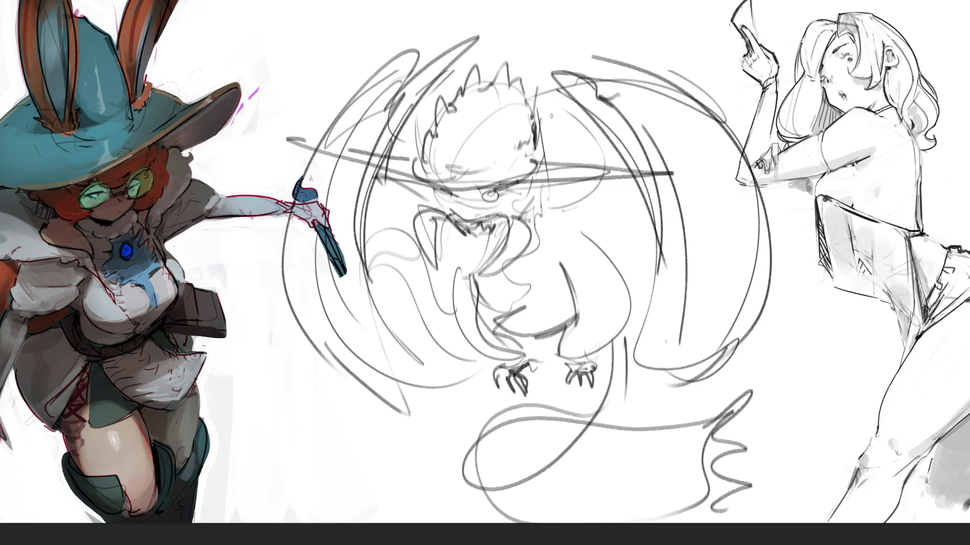
left_click_drag(656, 193, 661, 414)
left_click_drag(720, 353, 763, 268)
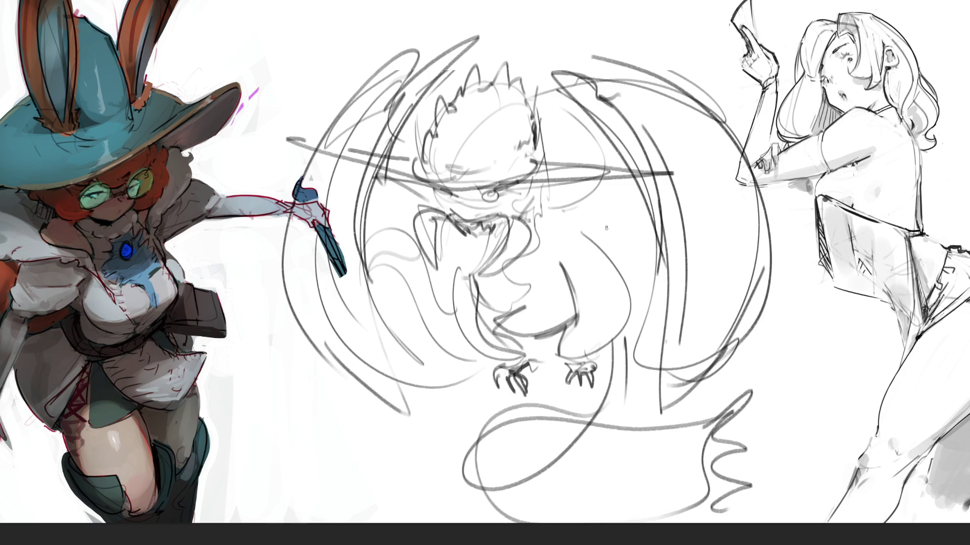
left_click_drag(621, 255, 654, 278)
left_click_drag(615, 237, 617, 263)
left_click_drag(559, 201, 589, 214)
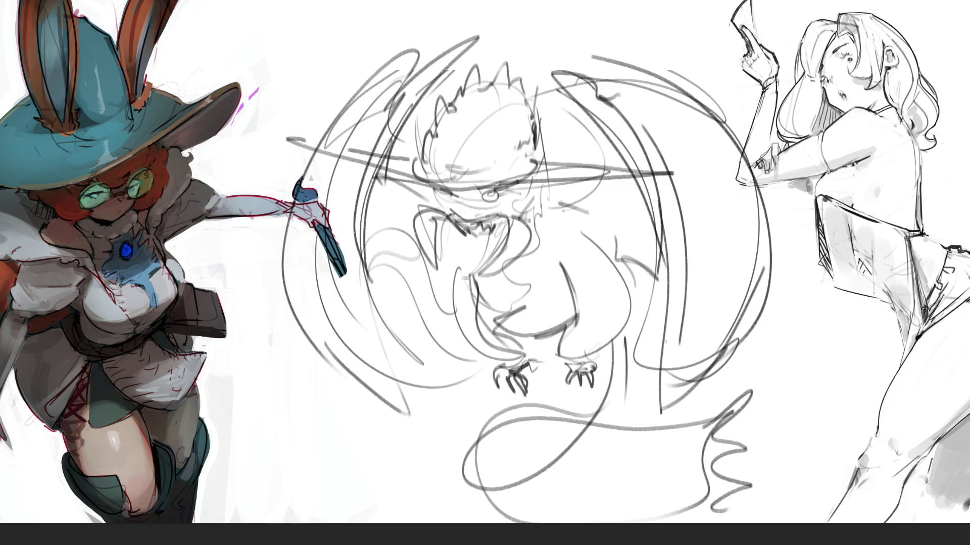
left_click_drag(570, 99, 596, 160)
left_click_drag(439, 200, 420, 192)
left_click_drag(424, 76, 410, 154)
left_click_drag(419, 178, 436, 203)
mouse_move(467, 272)
left_mouse_down()
mouse_move(434, 302)
mouse_move(393, 399)
mouse_move(439, 269)
mouse_move(477, 286)
left_mouse_up()
left_click_drag(470, 263, 410, 358)
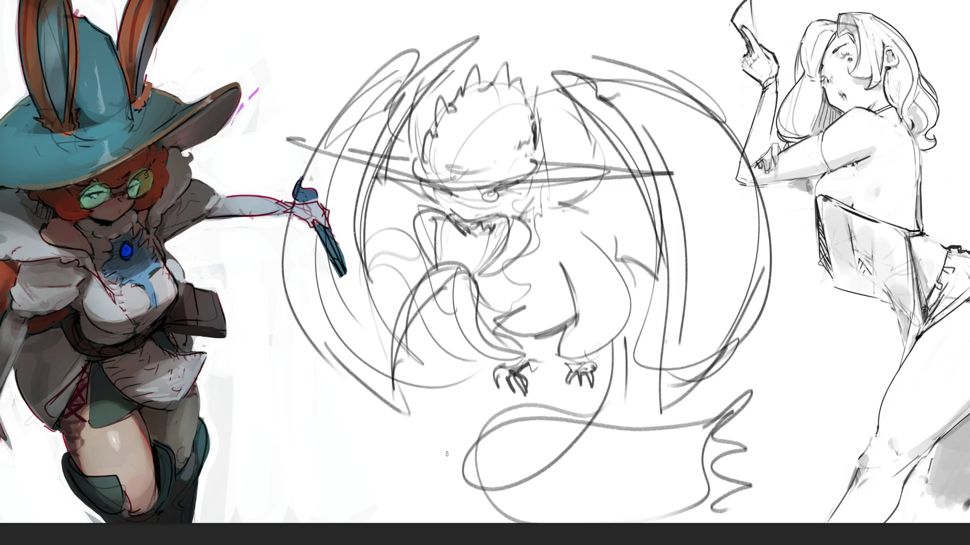
Step: Add strokes below the claws and extend the tail curve into a loop
mouse_move(535, 356)
left_mouse_down()
mouse_move(554, 386)
mouse_move(548, 404)
mouse_move(558, 423)
left_mouse_up()
mouse_move(622, 350)
left_mouse_down()
mouse_move(600, 425)
mouse_move(509, 419)
mouse_move(434, 523)
left_mouse_up()
mouse_move(568, 423)
left_mouse_down()
mouse_move(747, 399)
mouse_move(733, 414)
mouse_move(783, 424)
mouse_move(773, 430)
mouse_move(782, 447)
mouse_move(816, 462)
mouse_move(794, 531)
left_mouse_up()
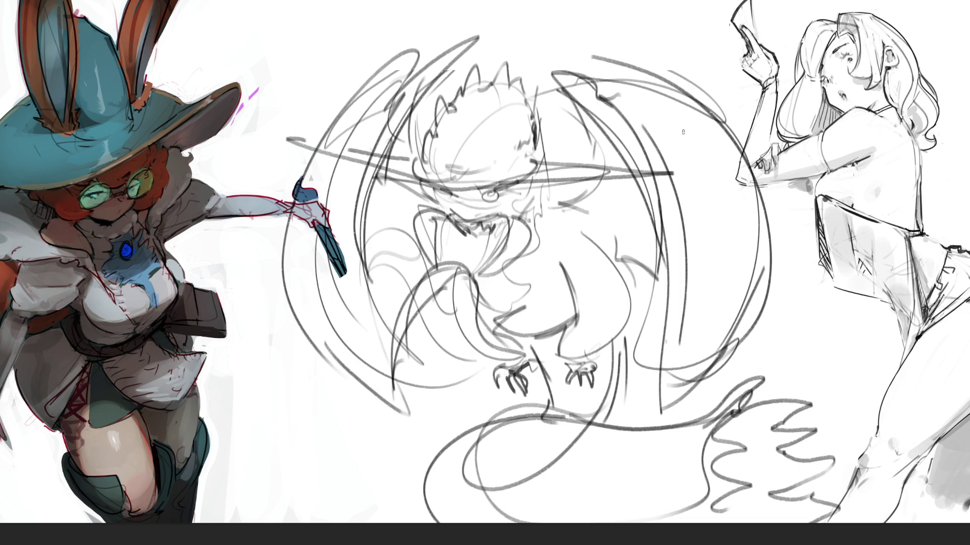
Step: Add head spikes and top wing strokes, undo a stray stroke, and fade the sketch to light grey
mouse_move(542, 107)
left_mouse_down()
mouse_move(550, 156)
mouse_move(586, 191)
mouse_move(575, 202)
left_mouse_up()
mouse_move(573, 200)
left_mouse_down()
mouse_move(582, 189)
mouse_move(568, 206)
mouse_move(594, 195)
left_mouse_up()
left_click_drag(581, 96, 593, 147)
mouse_move(575, 65)
left_mouse_down()
mouse_move(546, 45)
mouse_move(564, 78)
left_mouse_up()
left_click_drag(532, 33, 593, 58)
left_click_drag(424, 46, 488, 12)
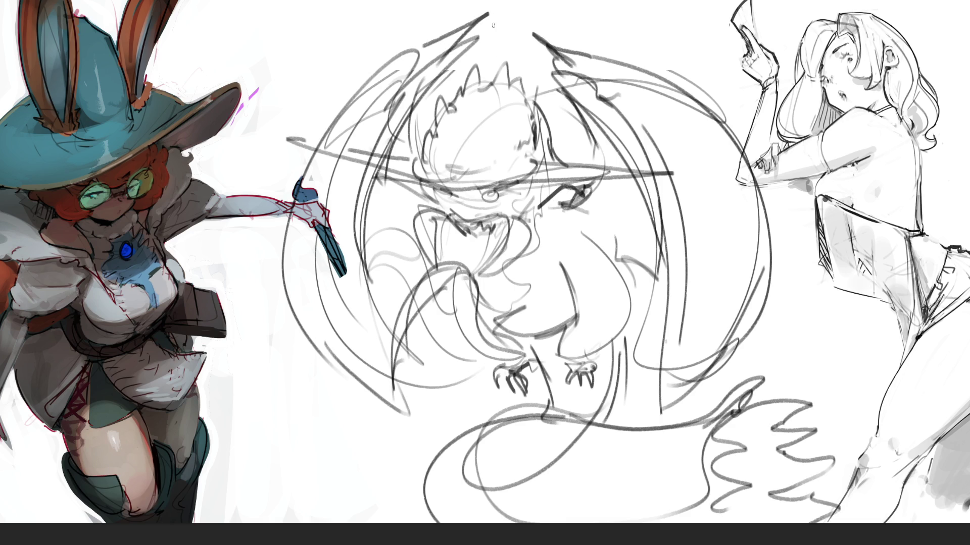
key("ctrl+z")
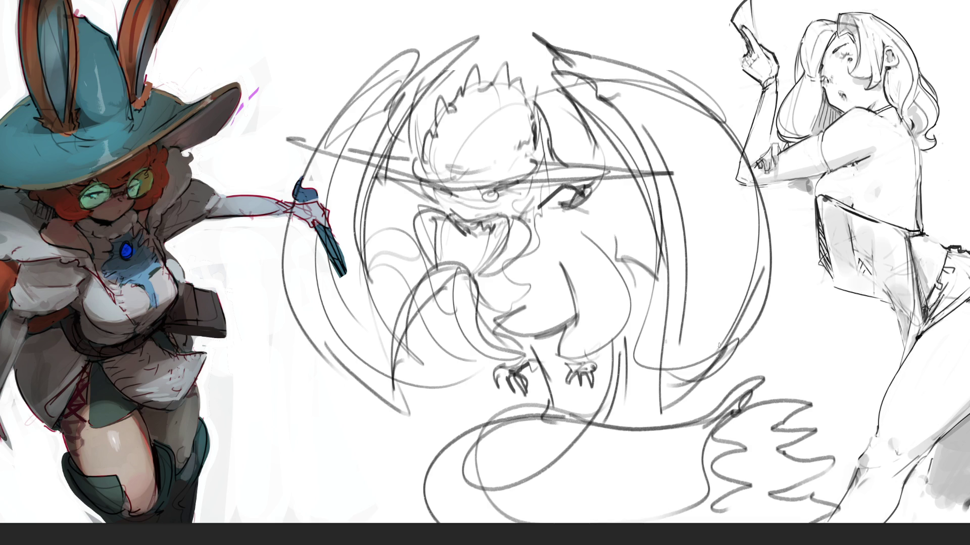
key("5")
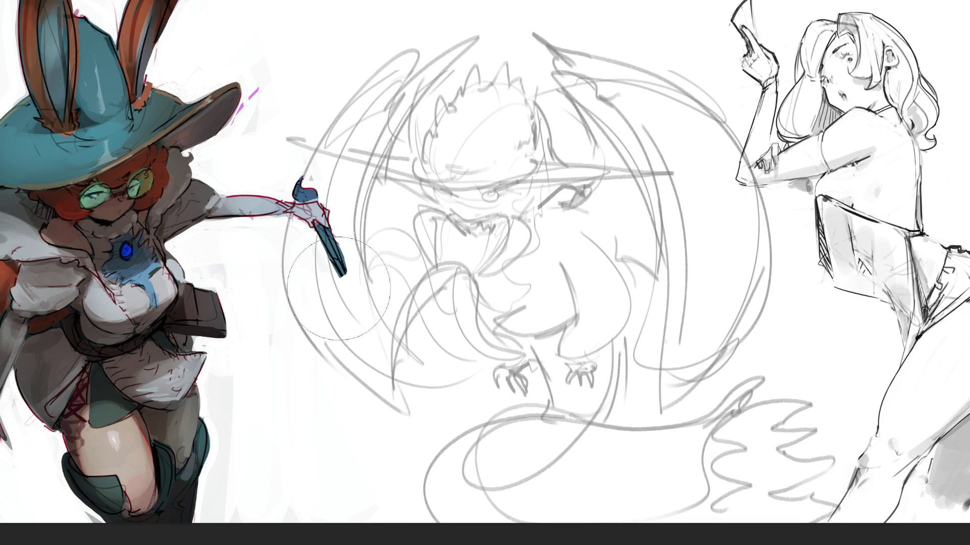
Step: With a bigger brush, ink the creature's eyes, brows and lashes
key("bracketright")
left_click_drag(436, 186, 495, 197)
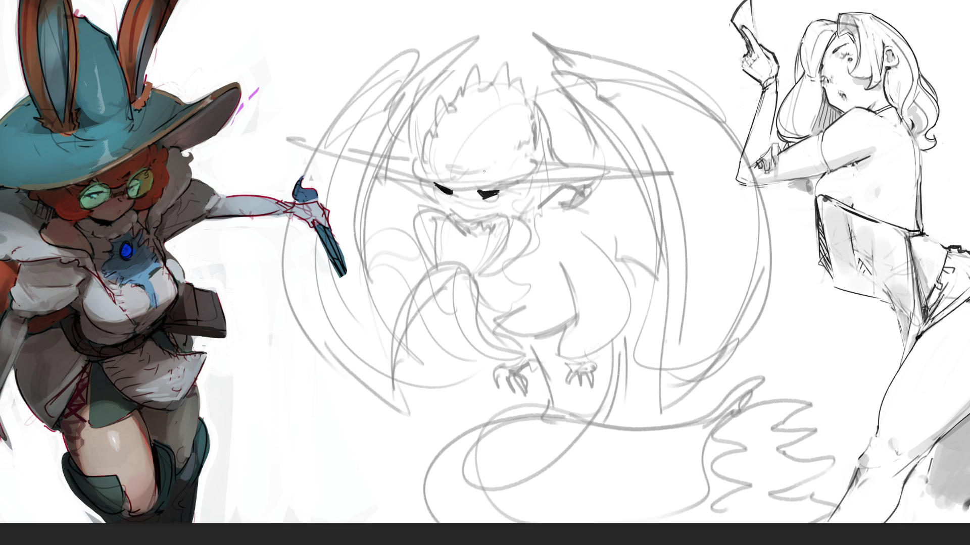
mouse_move(460, 189)
left_mouse_down()
mouse_move(476, 188)
mouse_move(473, 218)
mouse_move(485, 214)
mouse_move(462, 223)
left_mouse_up()
mouse_move(494, 190)
left_mouse_down()
mouse_move(527, 169)
mouse_move(498, 195)
left_mouse_up()
left_click_drag(526, 163, 512, 168)
left_click_drag(523, 169, 494, 195)
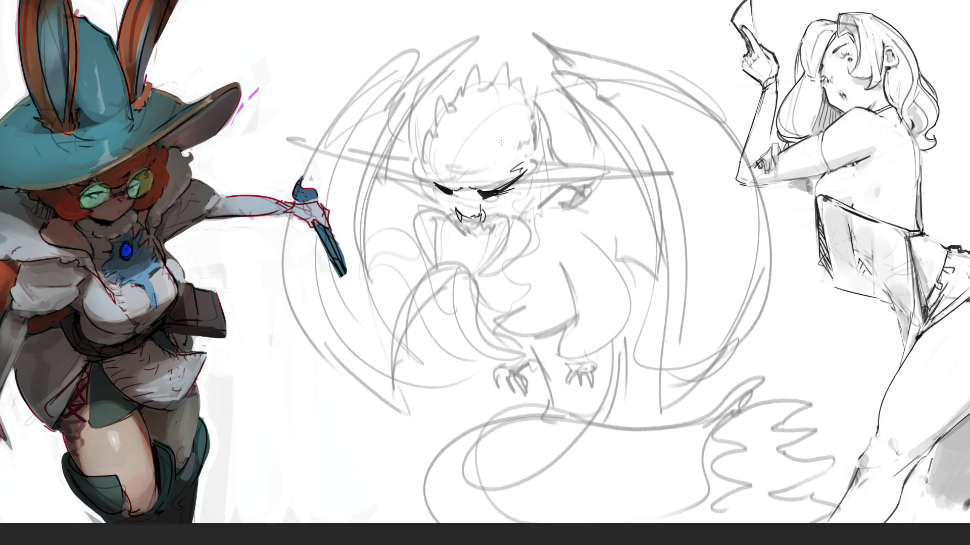
mouse_move(426, 169)
left_mouse_down()
mouse_move(436, 184)
mouse_move(428, 170)
left_mouse_up()
Step: Draw the long tapered right and left ears
mouse_move(529, 174)
left_mouse_down()
mouse_move(501, 205)
mouse_move(669, 189)
left_mouse_up()
mouse_move(528, 180)
left_mouse_down()
mouse_move(579, 151)
mouse_move(574, 158)
mouse_move(715, 178)
left_mouse_up()
mouse_move(429, 158)
left_mouse_down()
mouse_move(289, 139)
mouse_move(394, 177)
left_mouse_up()
left_click_drag(317, 152, 436, 199)
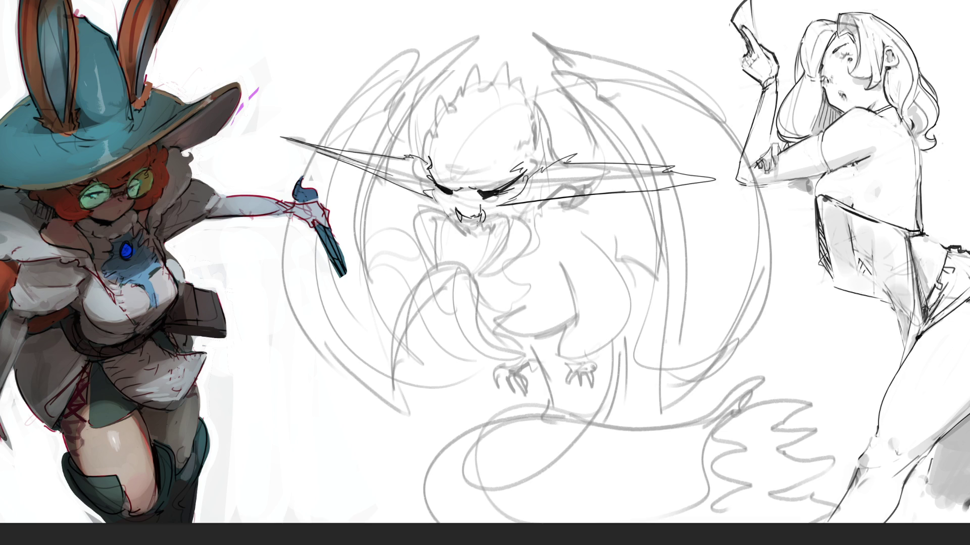
Step: Draw the jaw with two long fangs and small teeth in the mouth
left_click_drag(434, 191, 440, 209)
mouse_move(441, 208)
left_mouse_down()
mouse_move(514, 212)
mouse_move(472, 226)
mouse_move(479, 216)
mouse_move(462, 231)
mouse_move(469, 236)
mouse_move(515, 211)
left_mouse_up()
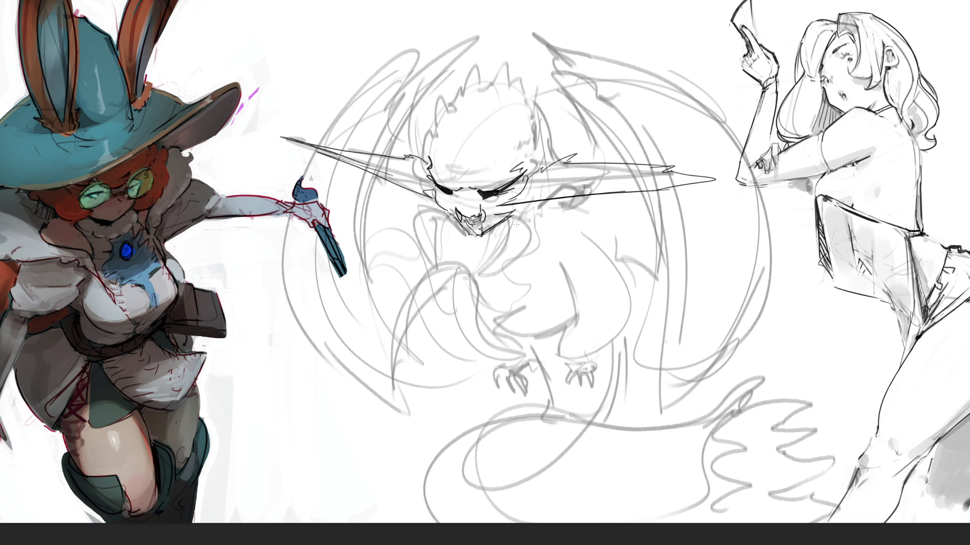
mouse_move(503, 213)
left_mouse_down()
mouse_move(514, 228)
mouse_move(528, 206)
mouse_move(539, 209)
mouse_move(544, 230)
mouse_move(476, 276)
left_mouse_up()
left_click_drag(538, 224, 480, 272)
mouse_move(451, 211)
left_mouse_down()
mouse_move(424, 212)
mouse_move(443, 275)
left_mouse_up()
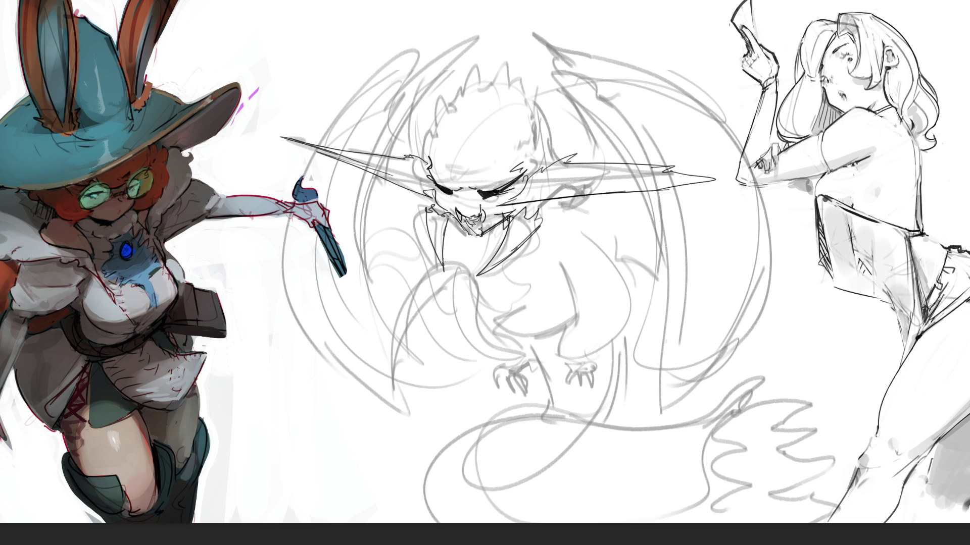
mouse_move(467, 215)
left_mouse_down()
mouse_move(479, 226)
mouse_move(493, 217)
left_mouse_up()
Step: Draw horn spikes and texture strokes across the creature's forehead and crown
mouse_move(450, 168)
left_mouse_down()
mouse_move(435, 146)
mouse_move(439, 99)
mouse_move(460, 70)
mouse_move(502, 65)
mouse_move(536, 40)
mouse_move(526, 77)
mouse_move(513, 75)
mouse_move(515, 93)
mouse_move(493, 120)
left_mouse_up()
mouse_move(498, 128)
left_mouse_down()
mouse_move(487, 173)
mouse_move(461, 172)
mouse_move(471, 154)
mouse_move(454, 147)
mouse_move(462, 128)
left_mouse_up()
mouse_move(460, 121)
left_mouse_down()
mouse_move(478, 123)
mouse_move(478, 106)
left_mouse_up()
left_click_drag(480, 106, 491, 86)
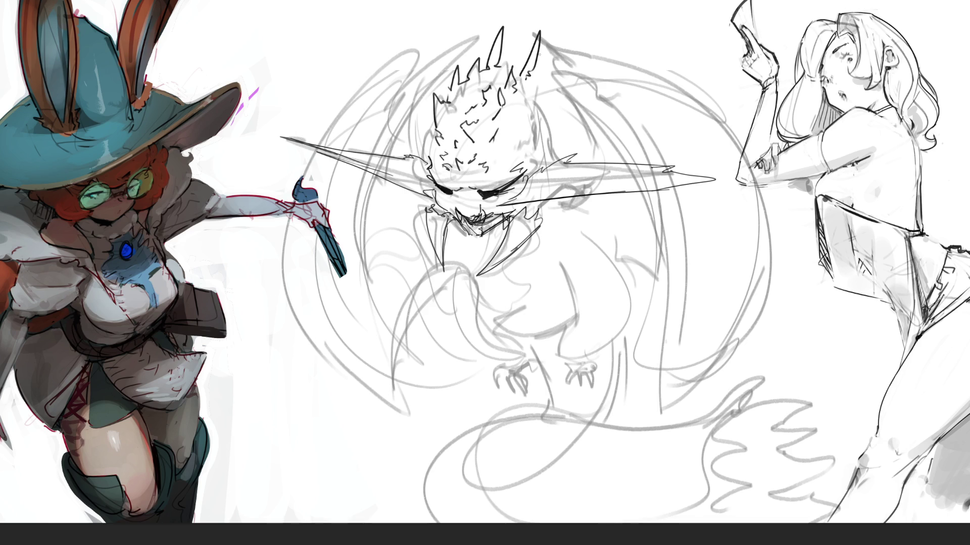
left_click_drag(489, 167, 510, 154)
left_click_drag(518, 154, 522, 151)
left_click_drag(507, 145, 528, 125)
mouse_move(534, 85)
left_mouse_down()
mouse_move(539, 141)
mouse_move(529, 153)
left_mouse_up()
Step: Add rough strokes along both sides of the head outline
left_click_drag(429, 109, 424, 153)
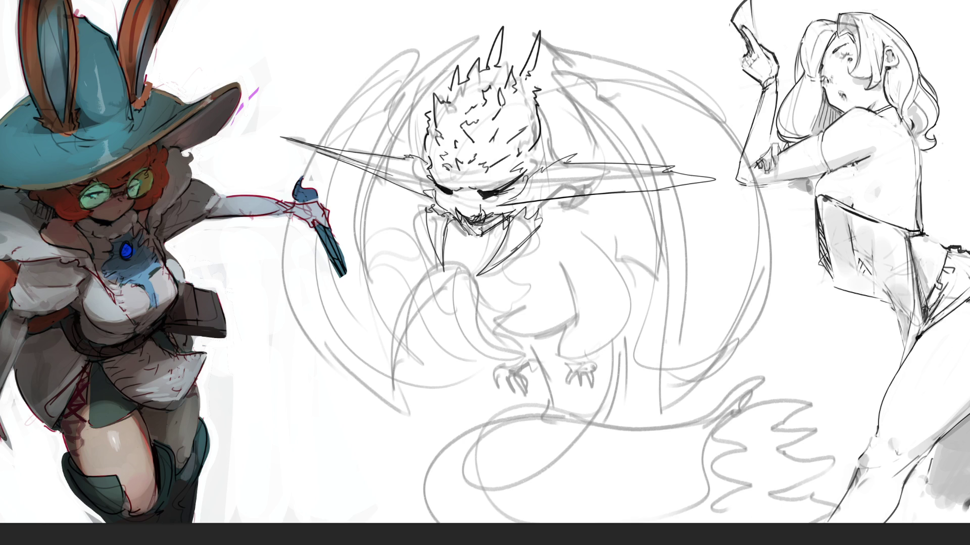
left_click_drag(540, 101, 555, 160)
left_click_drag(550, 134, 559, 151)
left_click_drag(541, 108, 557, 153)
Step: Darken the creature's jaw line and the right side of its head below the ear
left_click_drag(491, 235, 508, 232)
left_click_drag(555, 107, 562, 157)
left_click_drag(541, 207, 552, 212)
mouse_move(563, 198)
left_mouse_down()
mouse_move(559, 226)
mouse_move(566, 222)
left_mouse_up()
mouse_move(568, 200)
left_mouse_down()
mouse_move(601, 202)
mouse_move(591, 250)
left_mouse_up()
left_click_drag(469, 237, 508, 251)
Step: Outline the jaw and chest, then draw both body sides curving down toward the tail
left_click_drag(553, 223, 515, 282)
mouse_move(462, 243)
left_mouse_down()
mouse_move(464, 303)
mouse_move(568, 420)
left_mouse_up()
left_click_drag(506, 279, 542, 410)
mouse_move(560, 258)
left_mouse_down()
mouse_move(570, 262)
mouse_move(564, 377)
mouse_move(502, 406)
left_mouse_up()
mouse_move(455, 275)
left_mouse_down()
mouse_move(517, 409)
mouse_move(535, 401)
mouse_move(589, 412)
left_mouse_up()
mouse_move(591, 246)
left_mouse_down()
mouse_move(614, 410)
mouse_move(606, 417)
mouse_move(656, 387)
mouse_move(597, 421)
left_mouse_up()
Step: Draw a small leg and foot, add a line by the claw and redraw the right side
mouse_move(511, 413)
left_mouse_down()
mouse_move(547, 419)
mouse_move(541, 444)
left_mouse_up()
mouse_move(523, 423)
left_mouse_down()
mouse_move(512, 477)
mouse_move(537, 440)
left_mouse_up()
left_click_drag(537, 435, 537, 475)
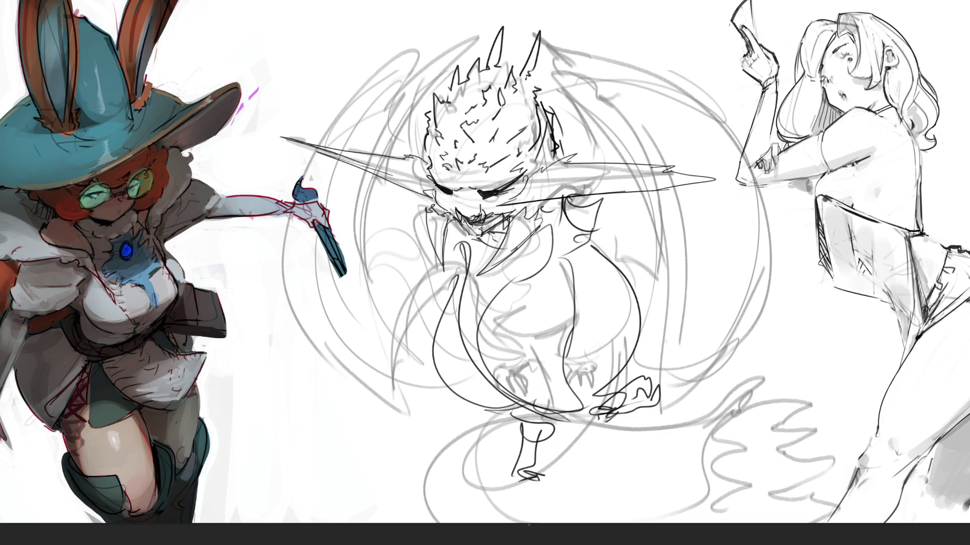
left_click_drag(633, 343, 645, 397)
left_click_drag(636, 359, 617, 499)
left_click_drag(555, 428, 551, 480)
Step: Add a bottom curve and a long hooked tail sweeping under the creature to the right
left_click_drag(632, 460, 571, 522)
left_click_drag(528, 495, 486, 490)
mouse_move(440, 454)
left_mouse_down()
mouse_move(297, 403)
mouse_move(264, 469)
left_mouse_up()
mouse_move(287, 441)
left_mouse_down()
mouse_move(423, 457)
mouse_move(448, 475)
mouse_move(318, 522)
left_mouse_up()
mouse_move(400, 442)
left_mouse_down()
mouse_move(453, 491)
mouse_move(471, 492)
mouse_move(770, 404)
mouse_move(788, 447)
mouse_move(765, 498)
left_mouse_up()
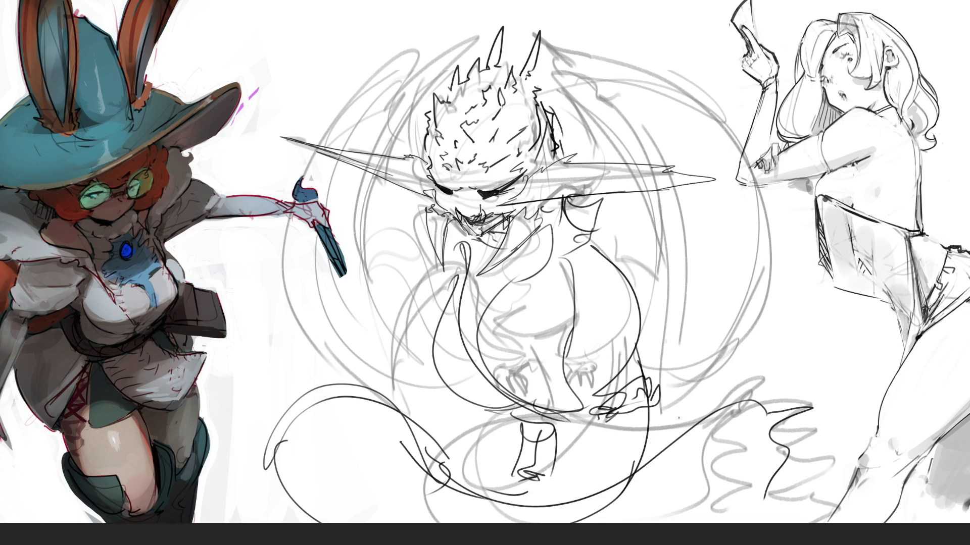
key("ctrl+t")
Step: Skew the creature sketch slightly right and scale it down toward its centre
mouse_move(560, 23)
left_mouse_down()
mouse_move(582, 21)
mouse_move(582, 8)
left_mouse_up()
left_click_drag(853, 267, 682, 256)
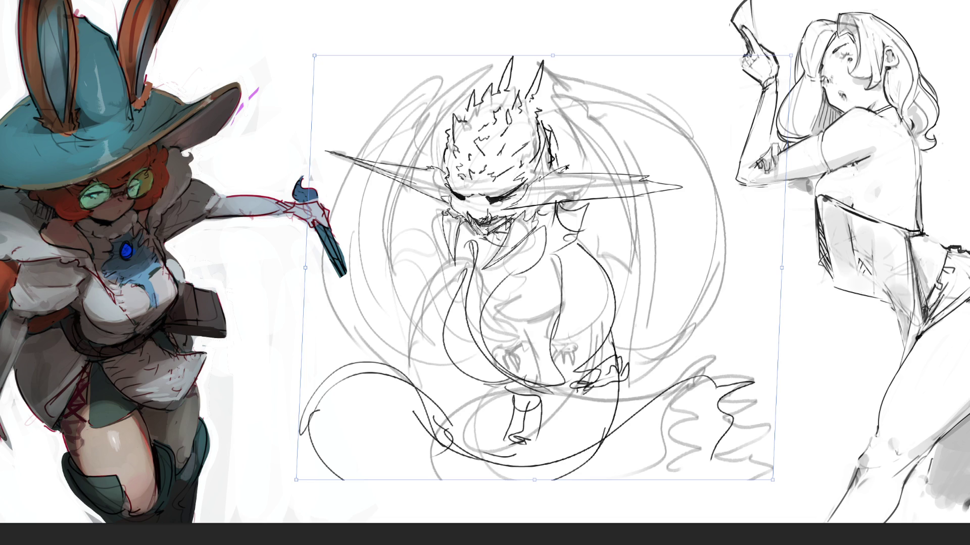
key("Return")
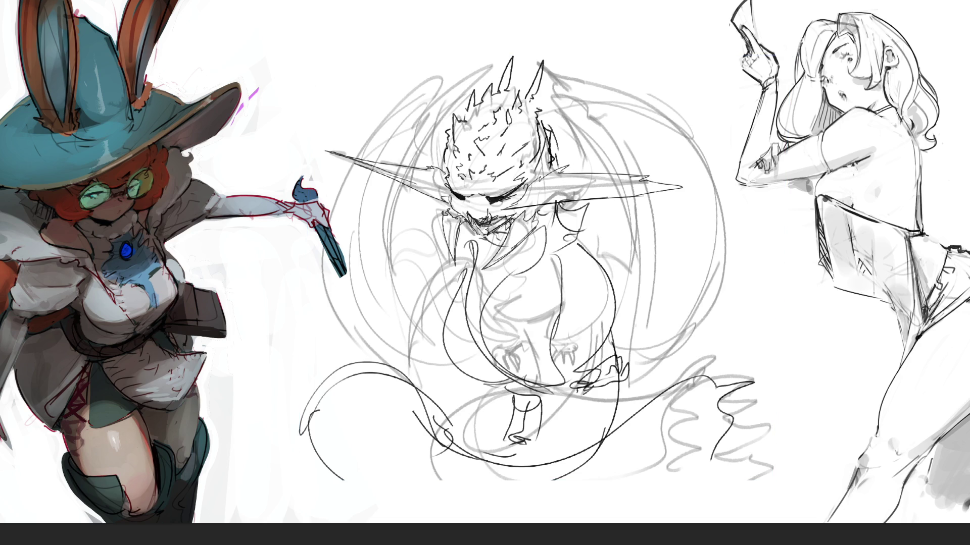
Step: Draw the right wing's vertical edges and outer arc, with small marks at its bottom
mouse_move(599, 174)
left_mouse_down()
mouse_move(598, 133)
mouse_move(549, 27)
mouse_move(559, 32)
mouse_move(528, 13)
mouse_move(600, 41)
mouse_move(603, 51)
mouse_move(575, 48)
left_mouse_up()
mouse_move(583, 127)
left_mouse_down()
mouse_move(621, 54)
mouse_move(659, 172)
left_mouse_up()
left_click_drag(591, 147, 622, 58)
left_click_drag(641, 191, 633, 392)
left_click_drag(668, 233, 647, 432)
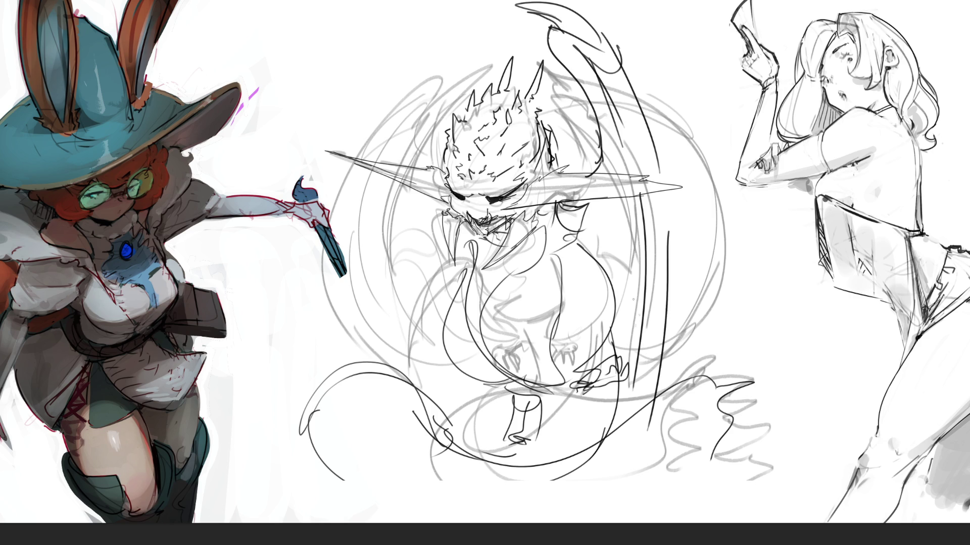
left_click_drag(594, 18, 659, 73)
left_click_drag(696, 116, 723, 159)
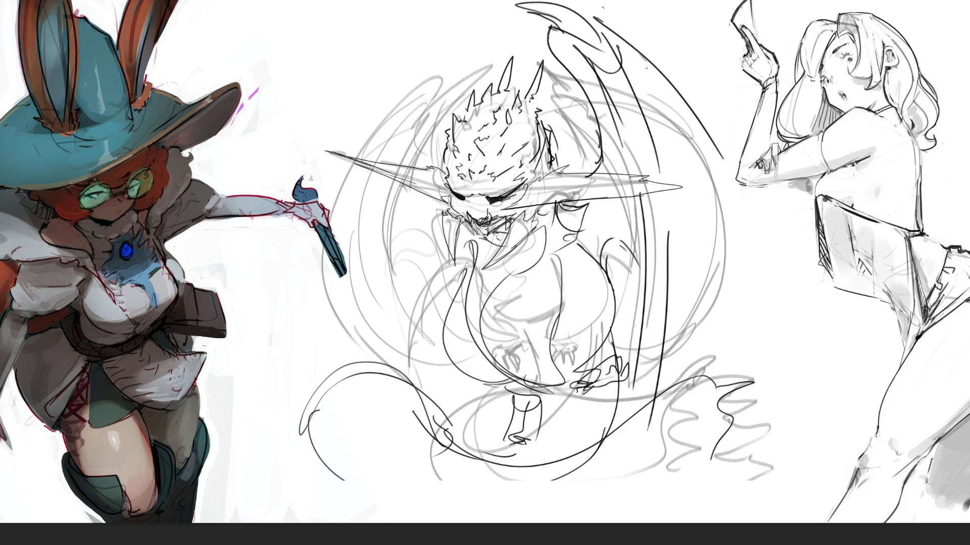
mouse_move(627, 30)
left_mouse_down()
mouse_move(752, 226)
mouse_move(772, 381)
left_mouse_up()
left_click_drag(662, 371, 681, 390)
left_click_drag(779, 358, 761, 428)
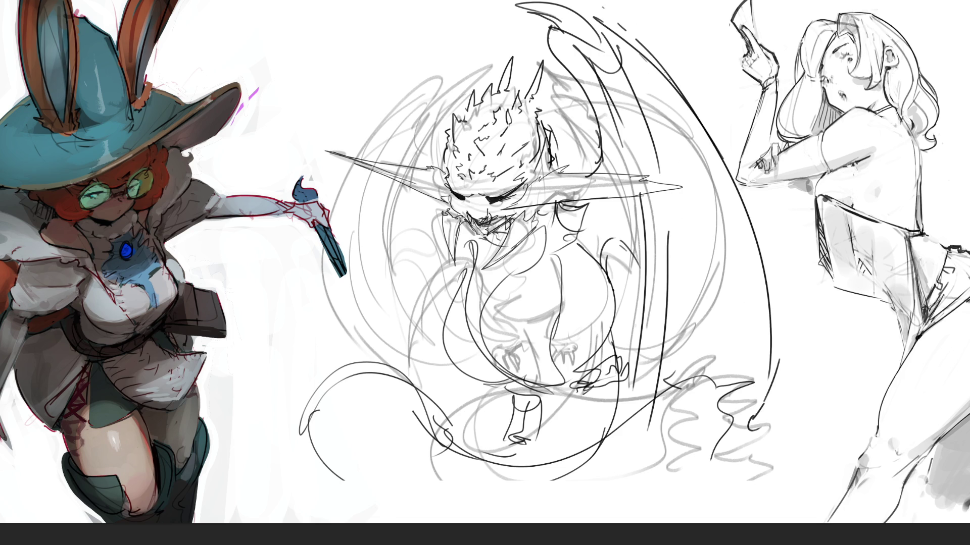
Step: Add a curl, dashes and small arcs on the right wing and redraw its long outer arc
left_click_drag(657, 66, 651, 81)
mouse_move(701, 169)
left_mouse_down()
mouse_move(706, 158)
mouse_move(729, 206)
mouse_move(707, 204)
left_mouse_up()
left_click_drag(698, 206, 688, 212)
left_click_drag(759, 263, 742, 286)
left_click_drag(721, 274, 714, 285)
left_click_drag(725, 335, 748, 346)
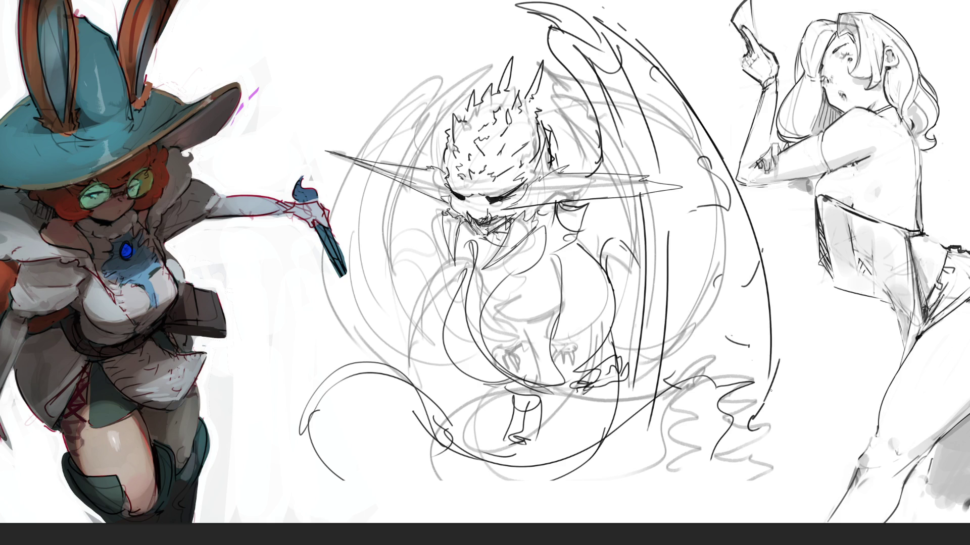
mouse_move(652, 40)
left_mouse_down()
mouse_move(772, 373)
mouse_move(764, 391)
left_mouse_up()
Step: Draw a curve from the mouth and the left wing's edges with strokes above the head
mouse_move(469, 263)
left_mouse_down()
mouse_move(401, 303)
mouse_move(396, 384)
mouse_move(382, 252)
left_mouse_up()
left_click_drag(403, 144, 424, 93)
mouse_move(419, 53)
left_mouse_down()
mouse_move(484, 3)
mouse_move(437, 59)
left_mouse_up()
left_click_drag(472, 7, 434, 57)
left_click_drag(435, 54, 413, 109)
mouse_move(442, 62)
left_mouse_down()
mouse_move(428, 112)
mouse_move(397, 116)
left_mouse_up()
left_click_drag(410, 53, 349, 111)
left_click_drag(428, 68, 407, 120)
Step: Draw the left wing's long outer arc and add small strokes left of the head and below the jaw
left_click_drag(285, 233, 326, 366)
left_click_drag(388, 345, 363, 380)
mouse_move(393, 53)
left_mouse_down()
mouse_move(366, 63)
mouse_move(283, 310)
left_mouse_up()
left_click_drag(429, 98, 417, 168)
left_click_drag(453, 219, 434, 261)
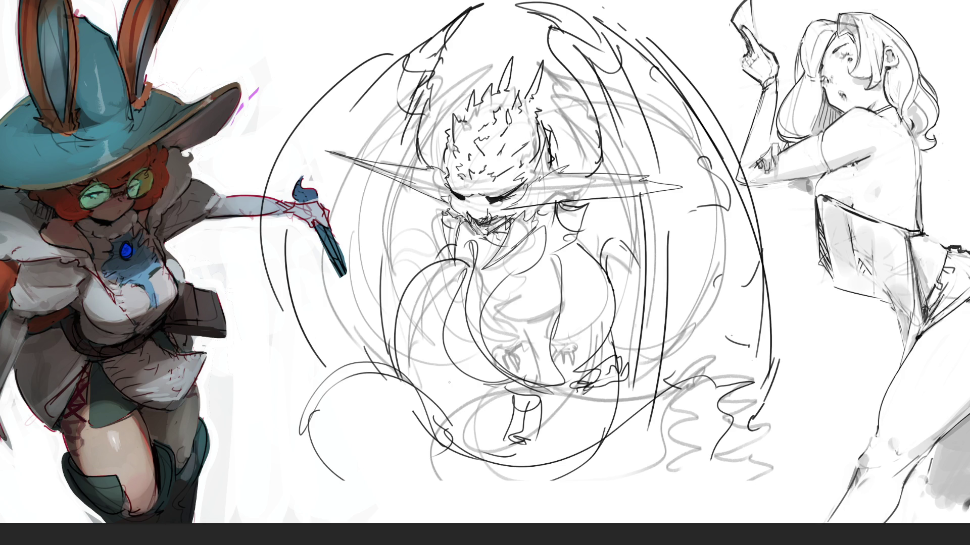
Step: Add a curve below the tail, a long tail curve up-right and short strokes at its end
left_click_drag(326, 473, 406, 523)
mouse_move(540, 481)
left_mouse_down()
mouse_move(723, 380)
mouse_move(759, 379)
left_mouse_up()
left_click_drag(721, 410, 790, 430)
mouse_move(753, 432)
left_mouse_down()
mouse_move(736, 444)
mouse_move(741, 487)
mouse_move(693, 509)
left_mouse_up()
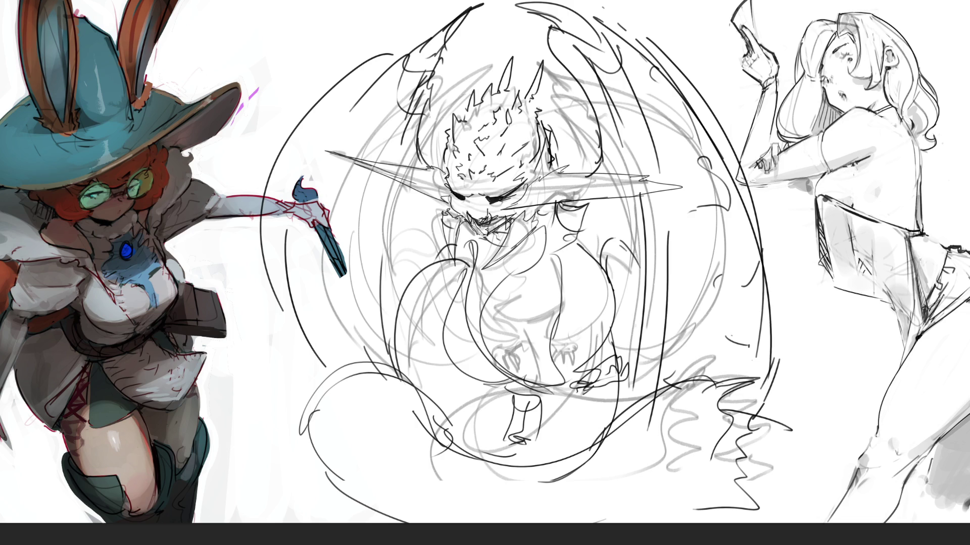
Step: Reinforce the left side with curved strokes and add long strokes down the right wing
left_click_drag(319, 295, 273, 372)
mouse_move(316, 232)
left_mouse_down()
mouse_move(309, 268)
mouse_move(346, 362)
left_mouse_up()
left_click_drag(404, 124, 349, 356)
left_click_drag(347, 363, 355, 329)
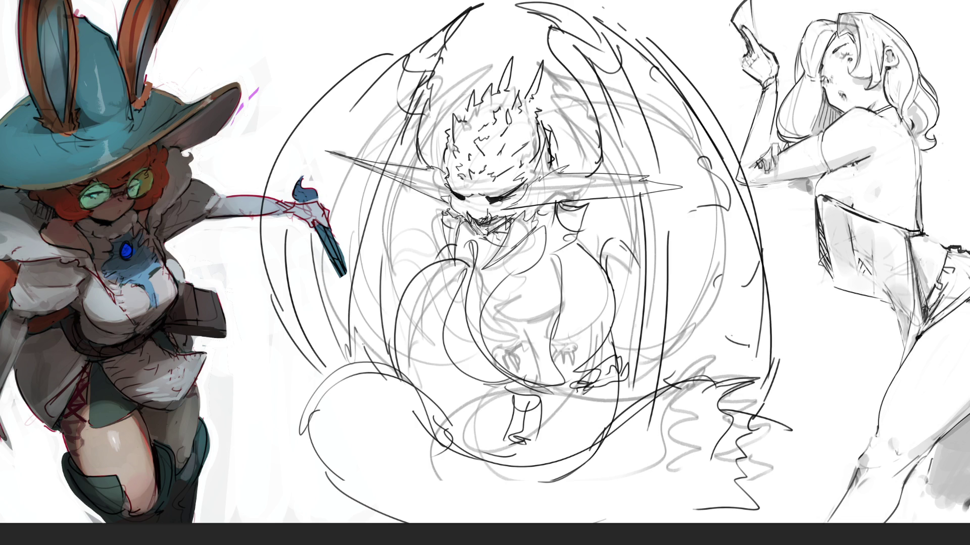
left_click_drag(608, 35, 650, 394)
mouse_move(656, 64)
left_mouse_down()
mouse_move(667, 96)
mouse_move(674, 330)
left_mouse_up()
left_click_drag(687, 211, 736, 384)
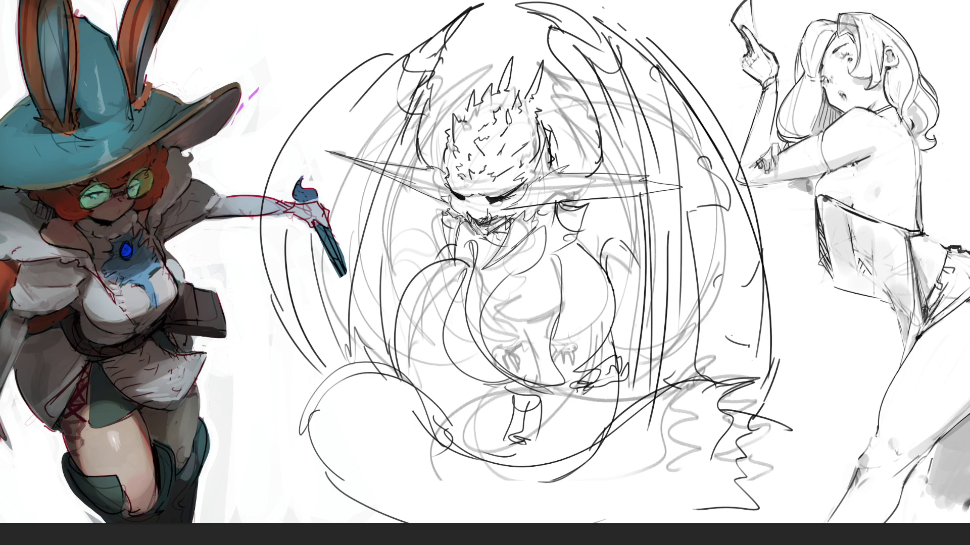
Step: Add strokes over the wing top beside the head, then lasso-trace around the whole creature
left_click_drag(410, 57, 493, 3)
mouse_move(429, 86)
left_mouse_down()
mouse_move(425, 150)
mouse_move(447, 174)
mouse_move(447, 129)
mouse_move(477, 89)
mouse_move(489, 93)
mouse_move(507, 68)
mouse_move(511, 92)
mouse_move(544, 56)
mouse_move(540, 103)
mouse_move(560, 162)
mouse_move(571, 177)
mouse_move(601, 175)
mouse_move(589, 96)
mouse_move(538, 12)
mouse_move(608, 18)
mouse_move(654, 42)
mouse_move(753, 171)
mouse_move(778, 416)
mouse_move(798, 428)
mouse_move(778, 437)
mouse_move(790, 467)
mouse_move(774, 484)
mouse_move(641, 523)
mouse_move(363, 493)
mouse_move(316, 366)
mouse_move(279, 161)
mouse_move(399, 39)
mouse_move(414, 35)
left_mouse_up()
mouse_move(620, 289)
left_mouse_down()
mouse_move(622, 391)
mouse_move(630, 312)
mouse_move(778, 331)
mouse_move(419, 267)
mouse_move(448, 347)
mouse_move(515, 395)
mouse_move(518, 449)
mouse_move(469, 449)
mouse_move(406, 350)
left_mouse_up()
key("ctrl+d")
key("ctrl+minus")
key("ctrl+minus")
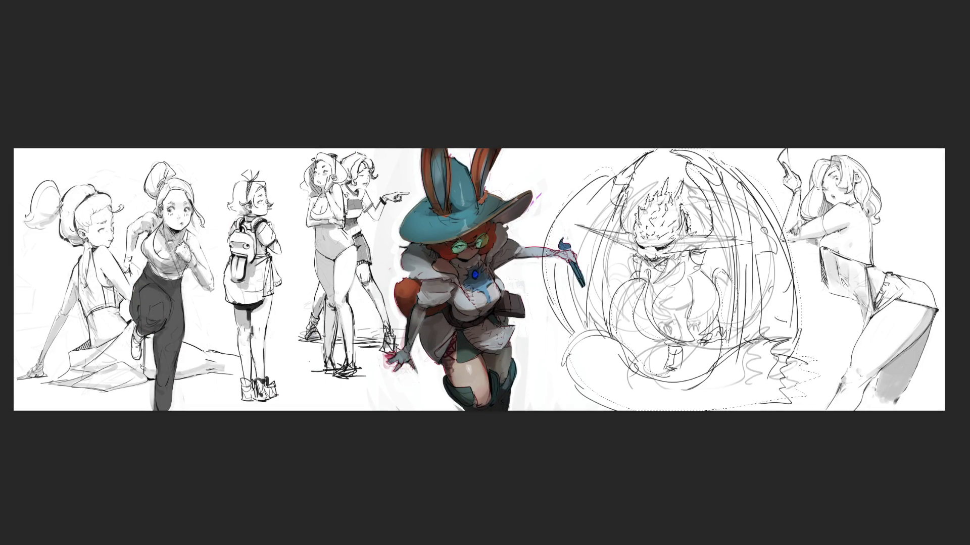
Step: Fill the lasso-selected creature silhouette with flat mid-grey beneath the lines
key("ctrl+d")
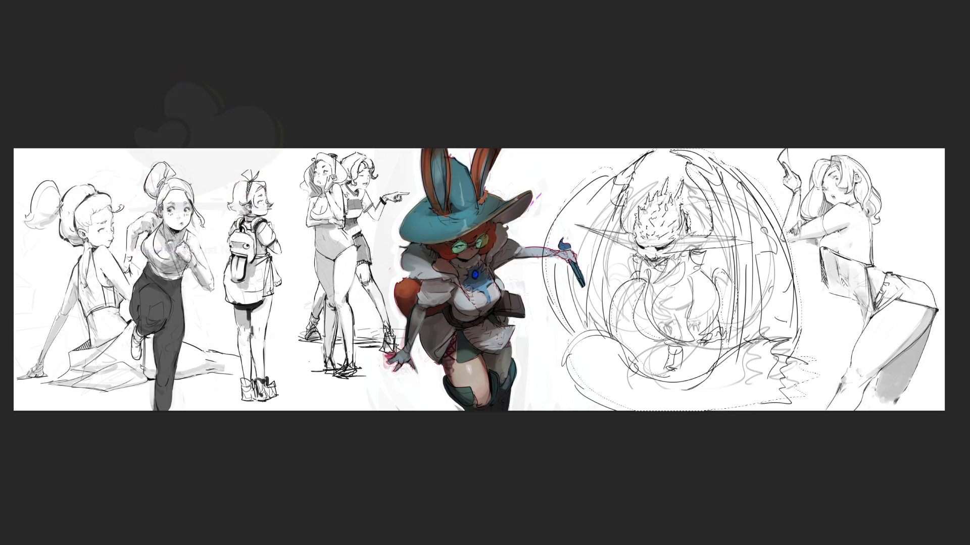
mouse_move(676, 202)
left_mouse_down()
mouse_move(677, 137)
mouse_move(768, 466)
left_mouse_up()
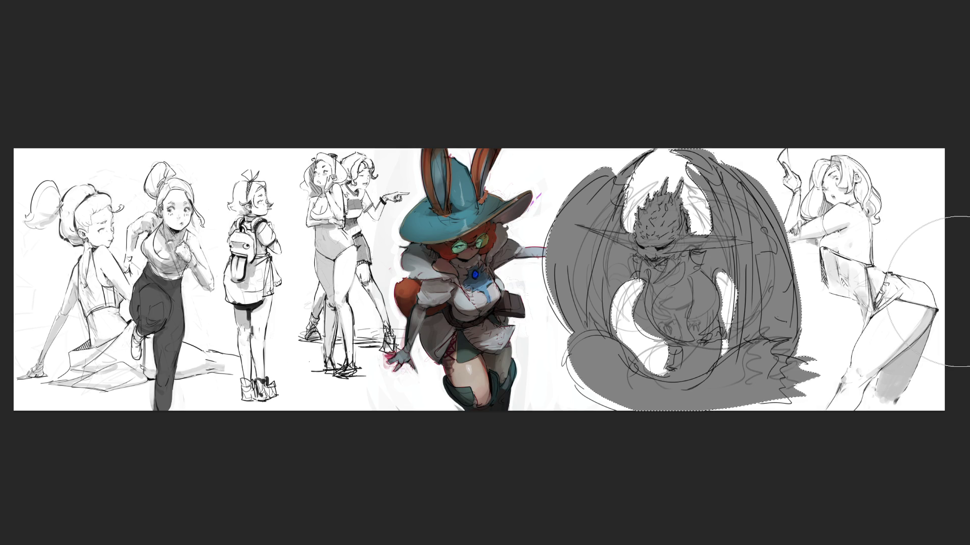
Step: Deselect and brush grey into the gaps on the creature's side, lower-left edge and left wing edge
key("ctrl+d")
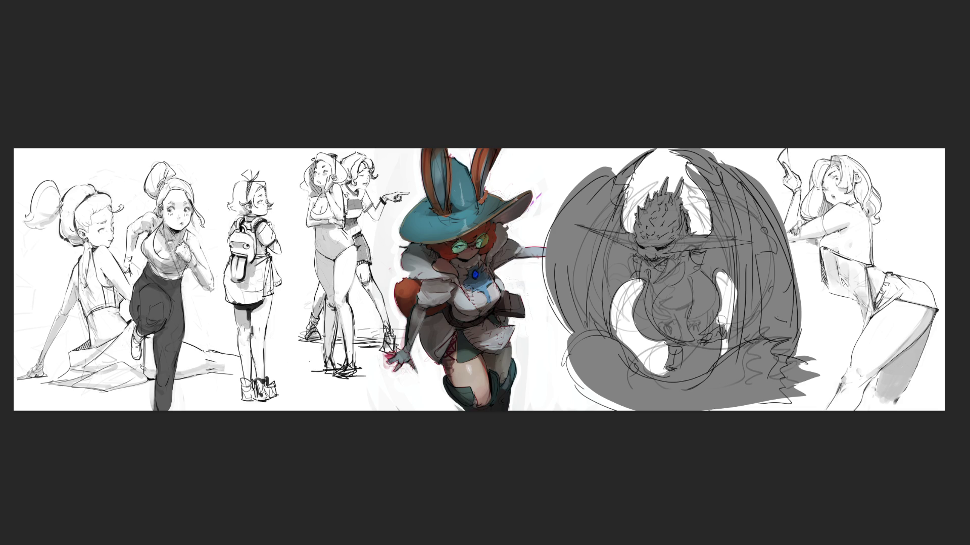
mouse_move(723, 312)
left_mouse_down()
mouse_move(723, 346)
mouse_move(702, 370)
left_mouse_up()
left_click_drag(580, 333, 568, 381)
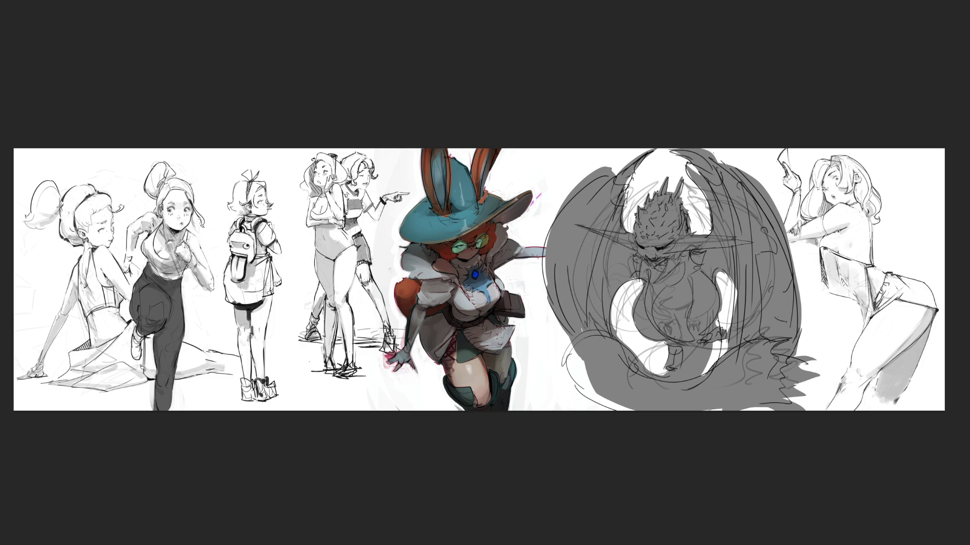
left_click_drag(546, 303, 549, 226)
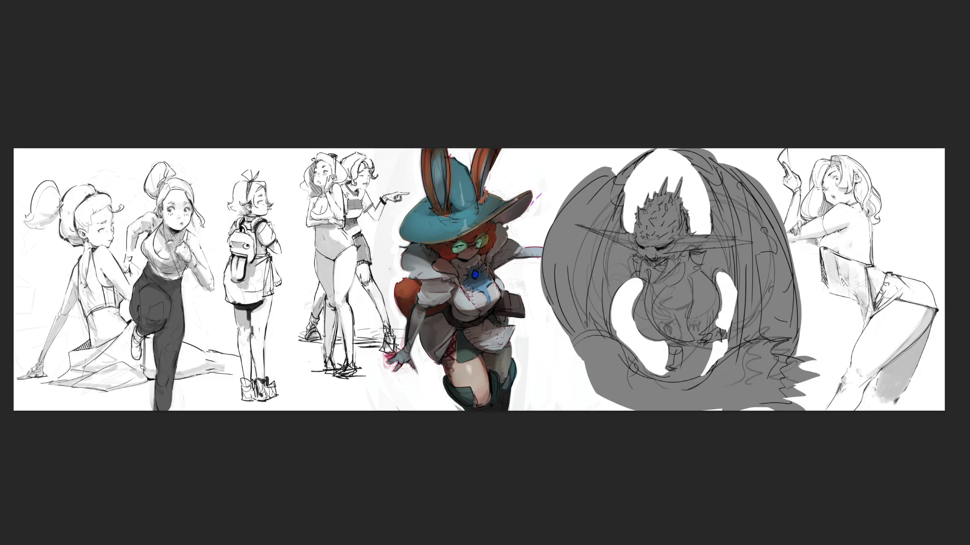
Step: Extend grey around the lower-left tail, erase the ragged wing edges and widen the right-side white gap
mouse_move(583, 353)
left_mouse_down()
mouse_move(586, 368)
mouse_move(594, 357)
mouse_move(641, 417)
mouse_move(596, 399)
left_mouse_up()
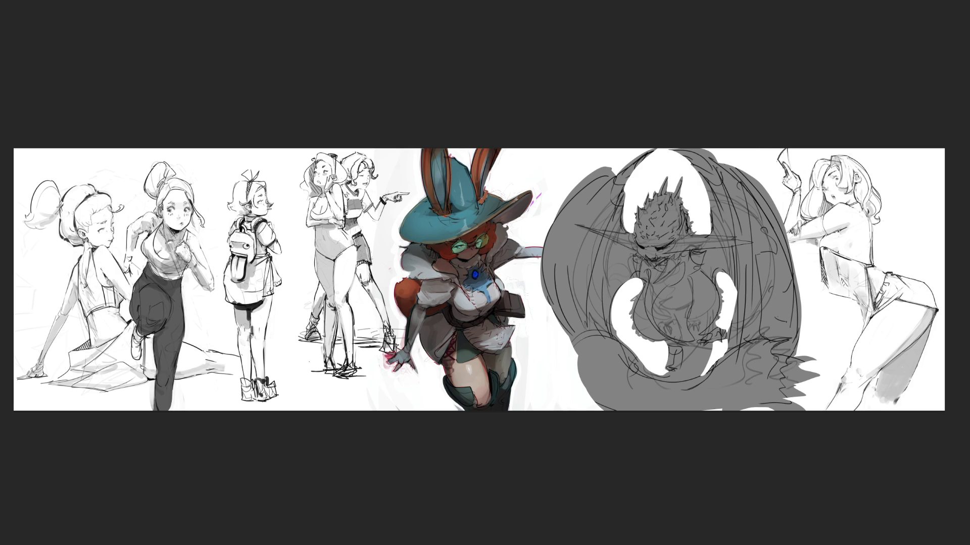
left_click_drag(611, 168, 564, 201)
mouse_move(656, 150)
left_mouse_down()
mouse_move(634, 172)
mouse_move(647, 156)
mouse_move(639, 164)
left_mouse_up()
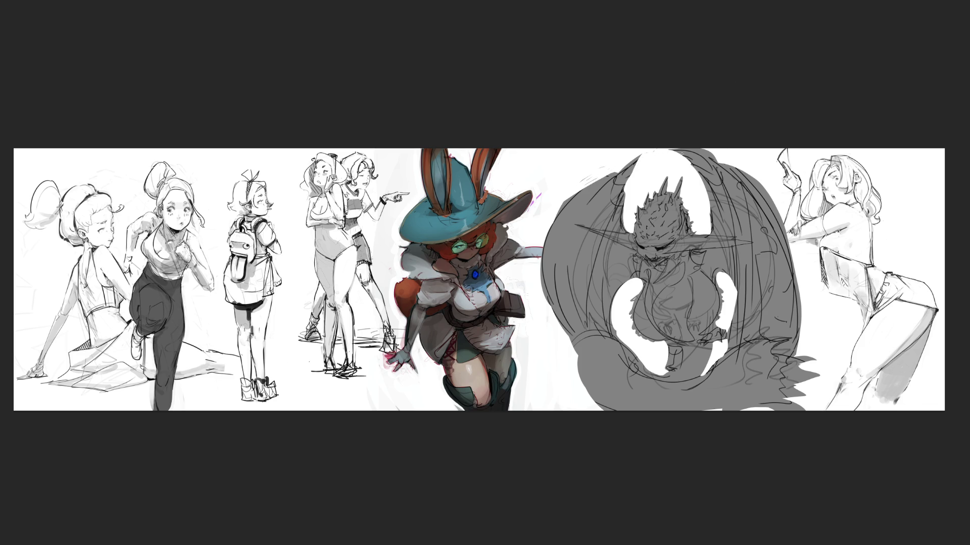
mouse_move(715, 149)
left_mouse_down()
mouse_move(677, 160)
mouse_move(699, 153)
mouse_move(688, 155)
mouse_move(716, 168)
mouse_move(713, 178)
mouse_move(723, 164)
left_mouse_up()
mouse_move(783, 225)
left_mouse_down()
mouse_move(729, 164)
mouse_move(771, 203)
left_mouse_up()
left_click_drag(755, 192, 732, 172)
left_click_drag(800, 330, 798, 302)
left_click_drag(797, 348, 791, 289)
mouse_move(731, 348)
left_mouse_down()
mouse_move(737, 294)
mouse_move(732, 316)
left_mouse_up()
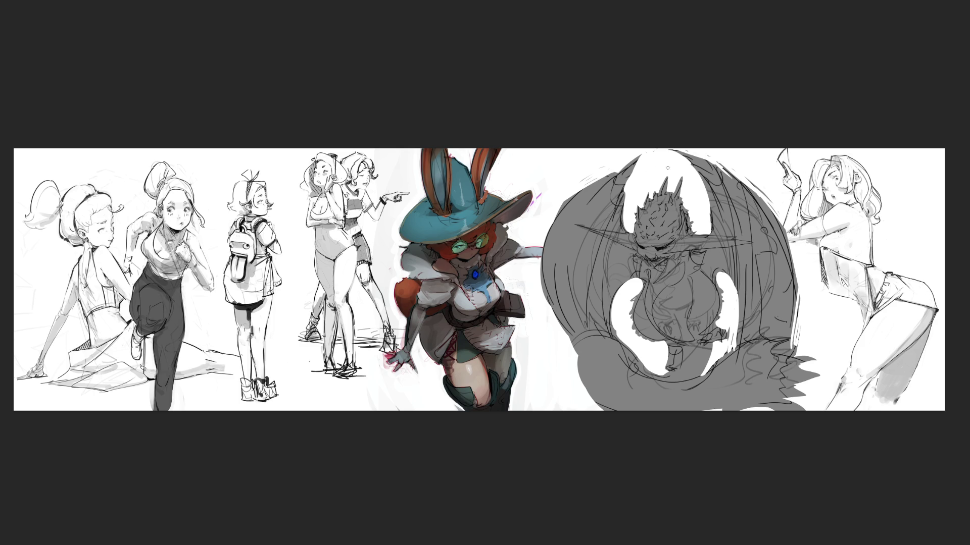
key("bracketright")
key("bracketright")
key("bracketright")
Step: Recolour the grey silhouette tan and dab darker brown spots on the left wing and lower body
key("alt+BackSpace")
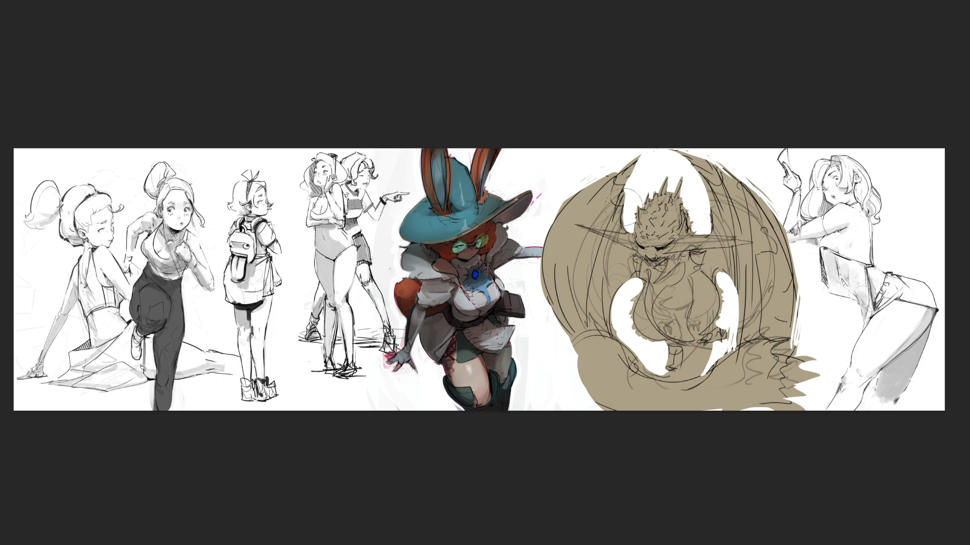
left_click_drag(621, 197, 615, 191)
mouse_move(603, 238)
left_mouse_down()
mouse_move(597, 248)
mouse_move(619, 303)
mouse_move(620, 253)
mouse_move(629, 293)
mouse_move(657, 273)
mouse_move(655, 296)
mouse_move(677, 270)
mouse_move(682, 292)
mouse_move(662, 334)
mouse_move(702, 303)
mouse_move(686, 367)
mouse_move(666, 384)
mouse_move(707, 283)
mouse_move(711, 186)
mouse_move(733, 283)
mouse_move(730, 331)
left_mouse_up()
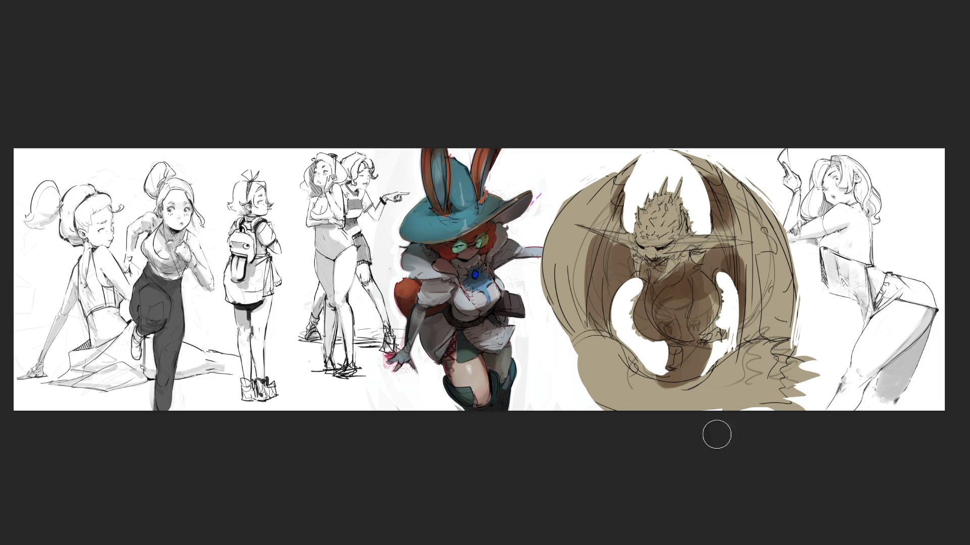
mouse_move(589, 362)
left_mouse_down()
mouse_move(586, 371)
mouse_move(664, 404)
mouse_move(745, 364)
mouse_move(725, 396)
mouse_move(775, 371)
mouse_move(762, 375)
left_mouse_up()
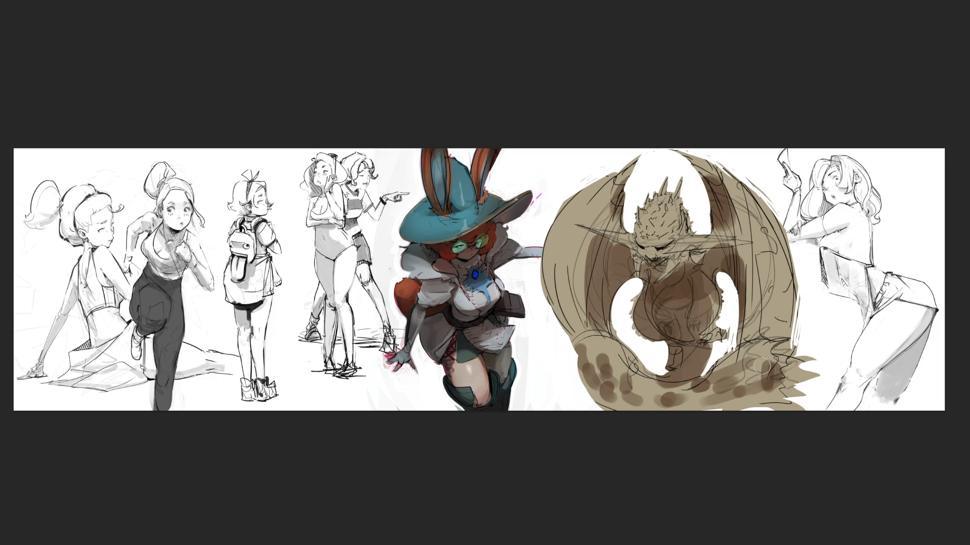
Step: Dab brown spots on both wings and the head, then hatch dark diagonals on each wing
mouse_move(730, 184)
left_mouse_down()
mouse_move(749, 223)
mouse_move(758, 316)
left_mouse_up()
mouse_move(569, 259)
left_mouse_down()
mouse_move(570, 308)
mouse_move(573, 255)
mouse_move(594, 206)
mouse_move(559, 290)
left_mouse_up()
mouse_move(644, 221)
left_mouse_down()
mouse_move(642, 232)
mouse_move(663, 197)
mouse_move(659, 227)
mouse_move(673, 211)
mouse_move(682, 223)
mouse_move(646, 245)
mouse_move(662, 247)
mouse_move(646, 260)
mouse_move(629, 251)
left_mouse_up()
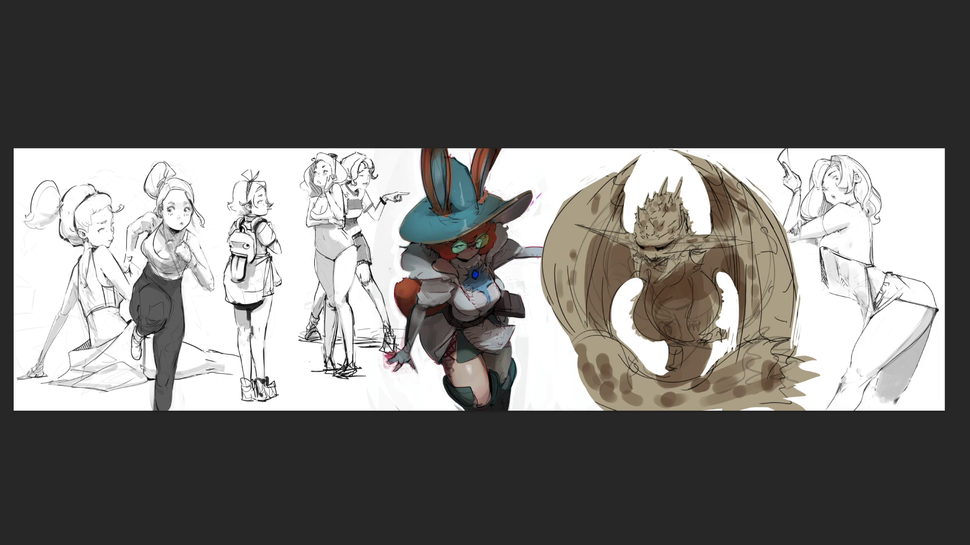
left_click_drag(765, 263, 763, 343)
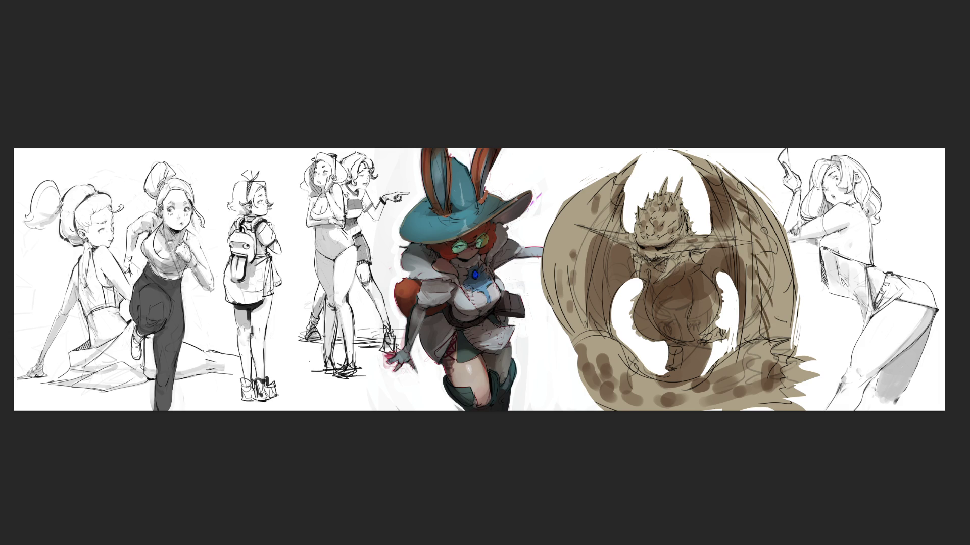
mouse_move(624, 187)
left_mouse_down()
mouse_move(591, 223)
mouse_move(579, 275)
mouse_move(583, 316)
mouse_move(606, 311)
left_mouse_up()
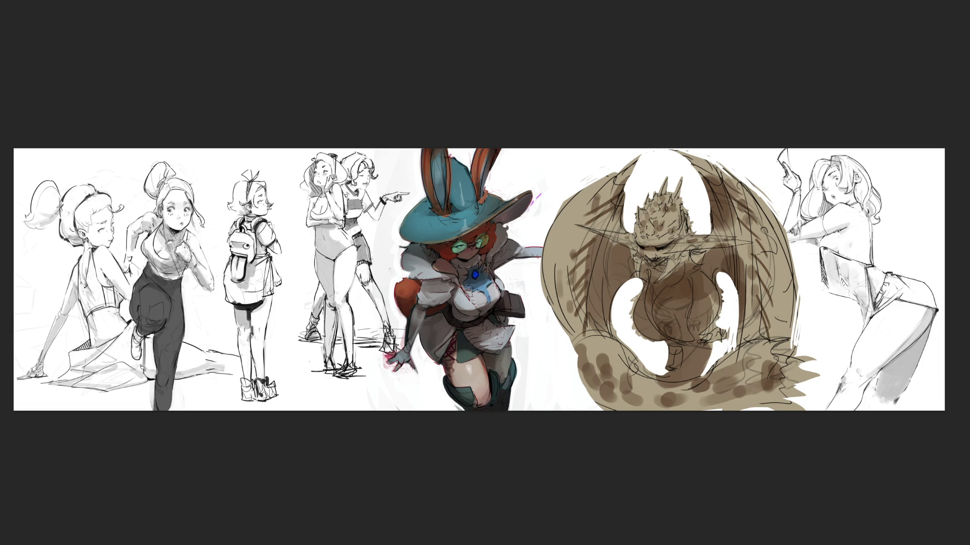
Step: Paint purple-grey shading down the outer edges of the right and left wings
mouse_move(759, 199)
left_mouse_down()
mouse_move(780, 252)
mouse_move(780, 323)
left_mouse_up()
mouse_move(571, 201)
left_mouse_down()
mouse_move(556, 221)
mouse_move(540, 305)
left_mouse_up()
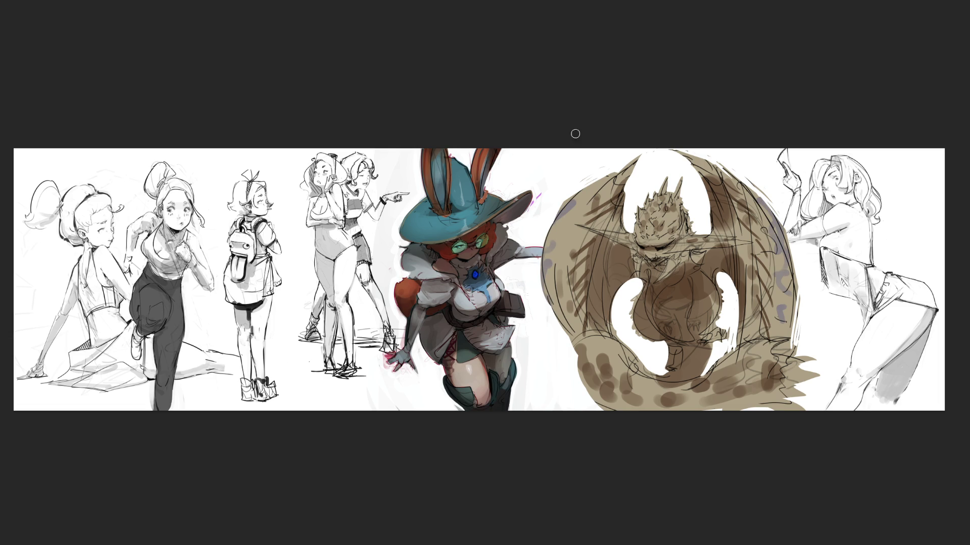